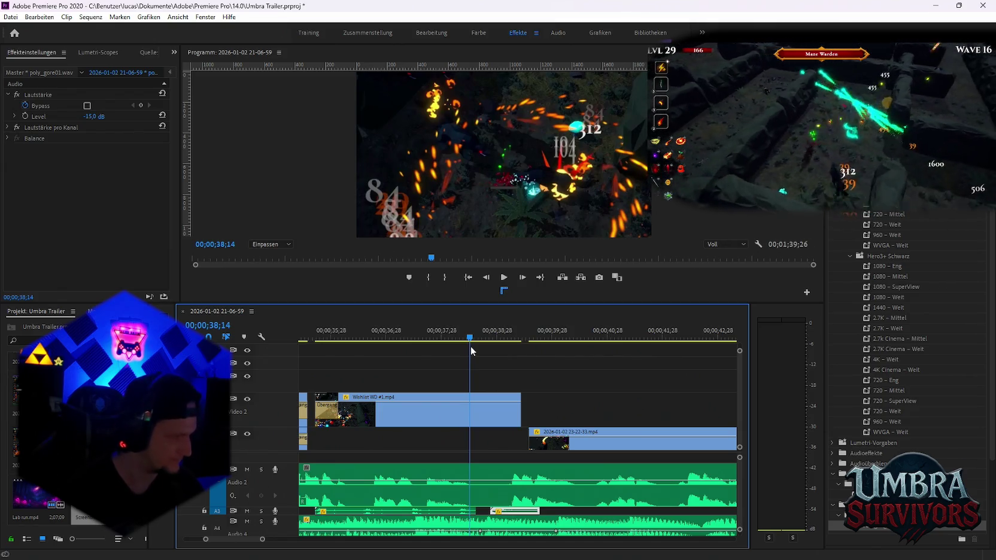
Shift the poly_gore01.wav clip on A3 ten frames earlier, near 0:38, and play it back.
{"action": "left_click_drag", "start_coordinate": [470, 346], "coordinate": [469, 347]}
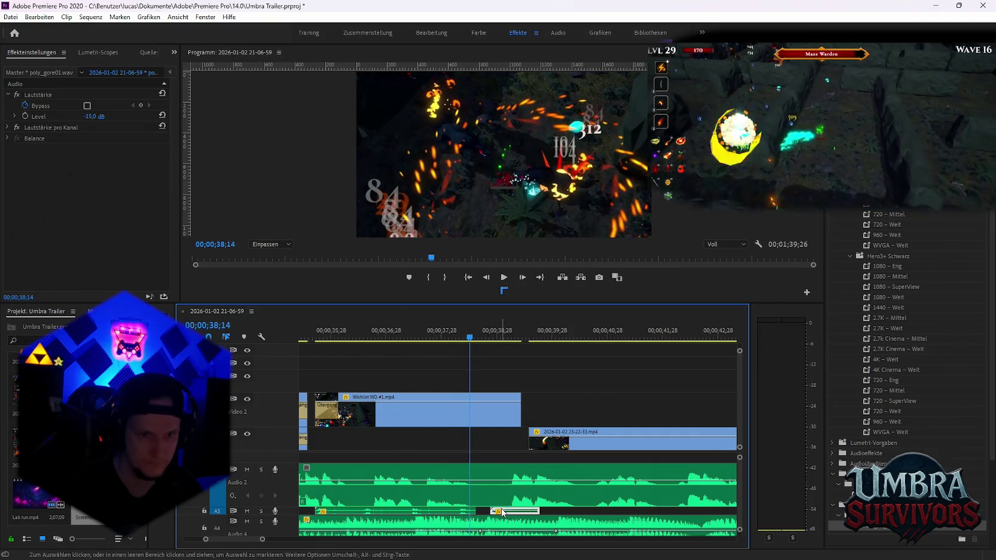
{"action": "left_click_drag", "start_coordinate": [495, 513], "coordinate": [478, 513]}
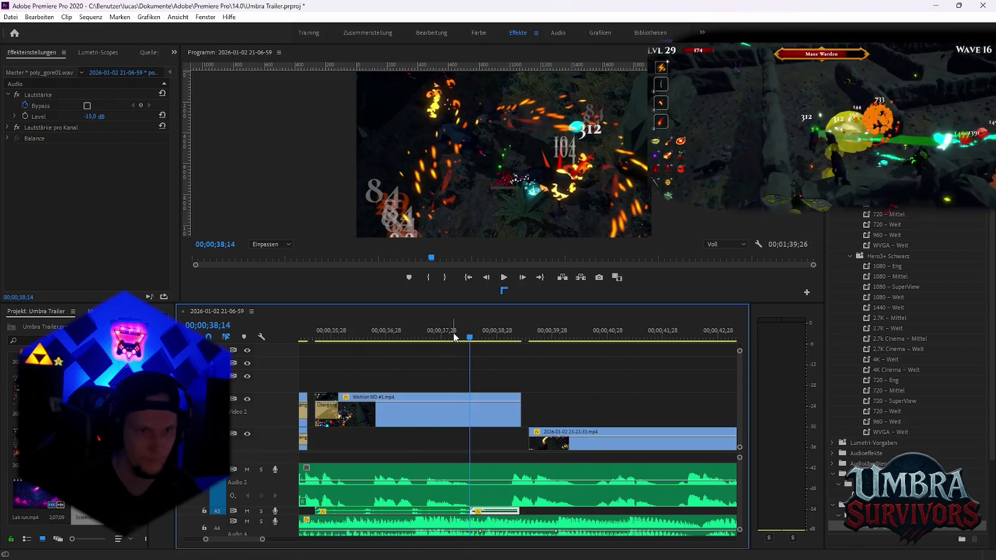
{"action": "key", "text": "space"}
{"action": "key", "text": "space"}
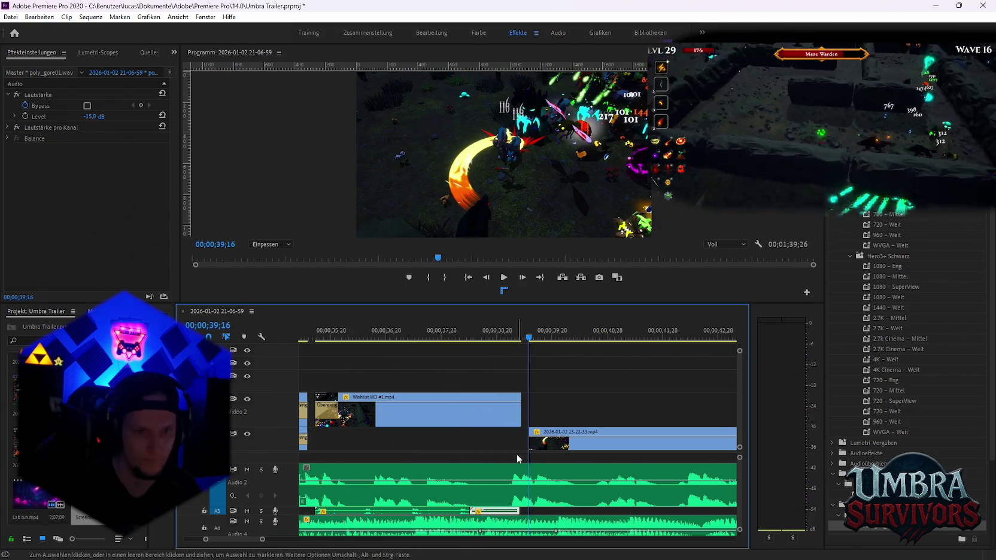
Lower the poly_gore01.wav volume level to -17 dB and replay the section from 37;28.
{"action": "left_click", "coordinate": [94, 117]}
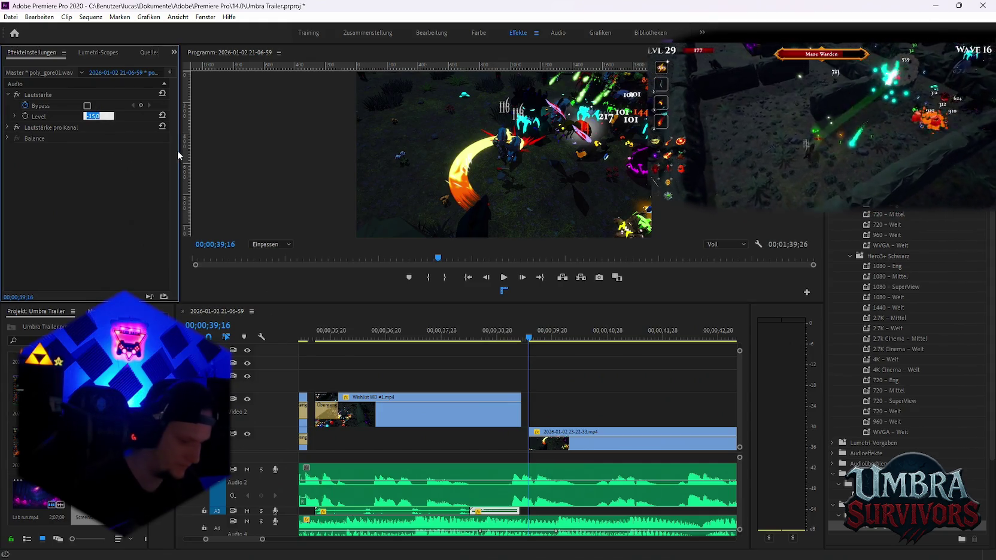
{"action": "type", "text": "-17"}
{"action": "key", "text": "Return"}
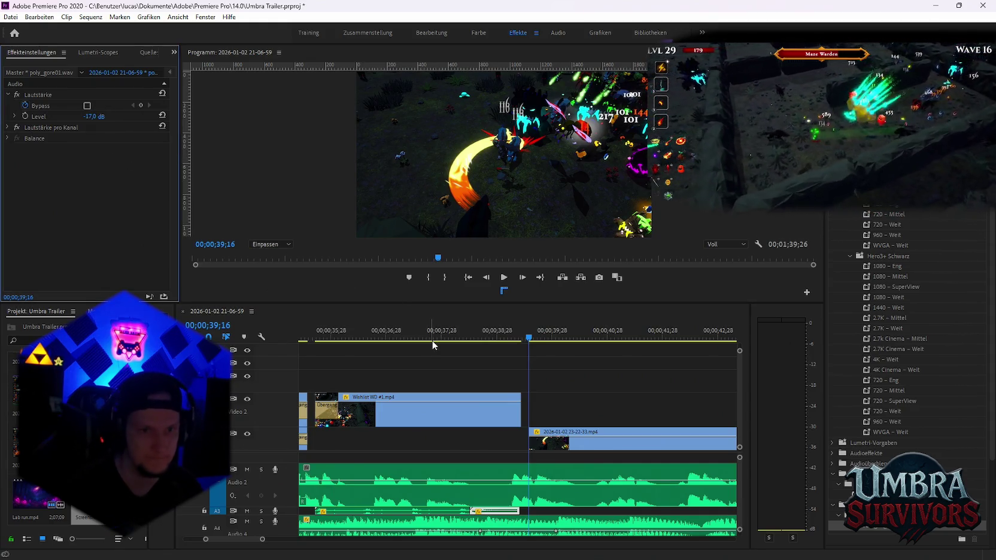
{"action": "left_click", "coordinate": [429, 336]}
{"action": "key", "text": "space"}
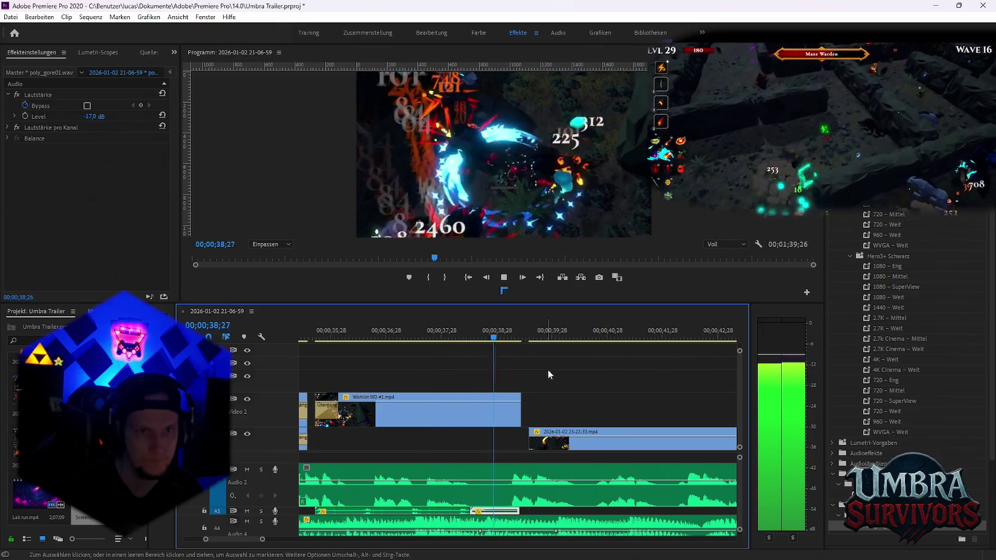
{"action": "key", "text": "space"}
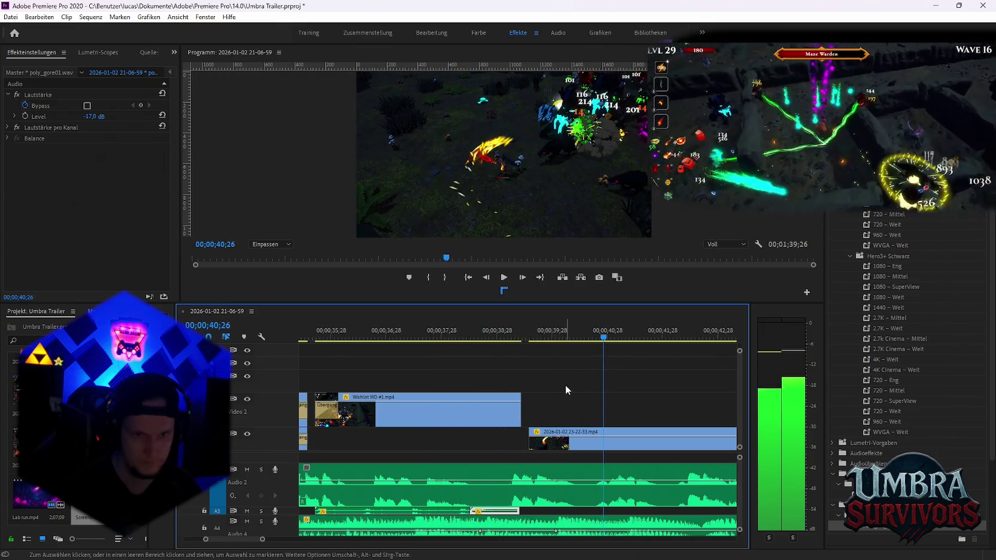
{"action": "key", "text": "minus"}
{"action": "key", "text": "minus"}
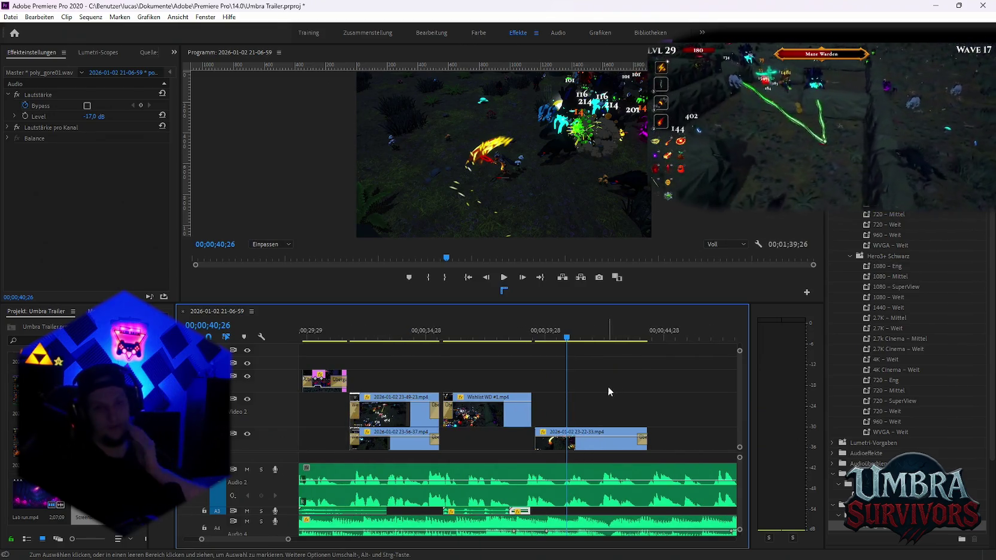
Play and zoom around the timeline to review the 0:30–0:43 section.
{"action": "scroll", "coordinate": [602, 383], "scroll_direction": "down", "scroll_amount": 2}
{"action": "key", "text": "space"}
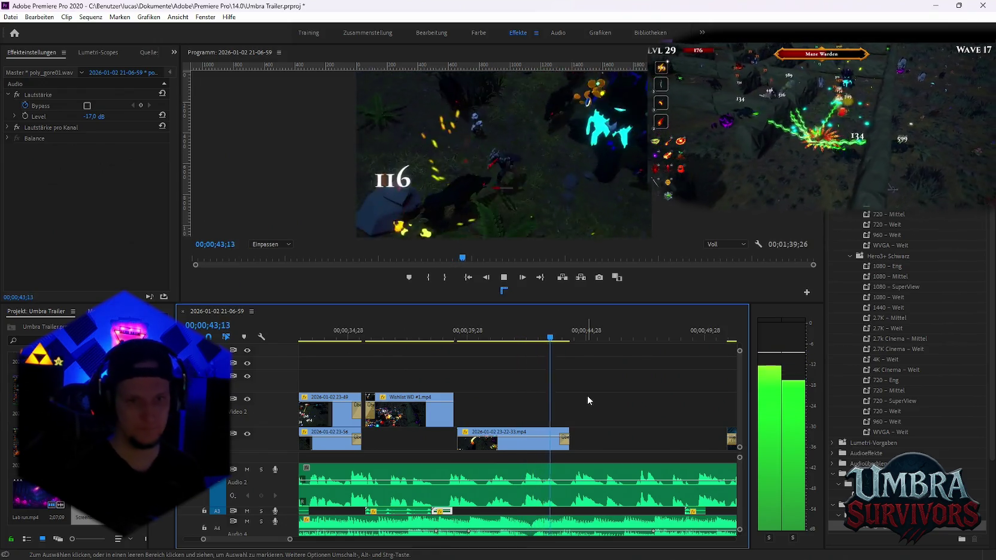
{"action": "key", "text": "space"}
{"action": "key", "text": "minus"}
{"action": "key", "text": "minus"}
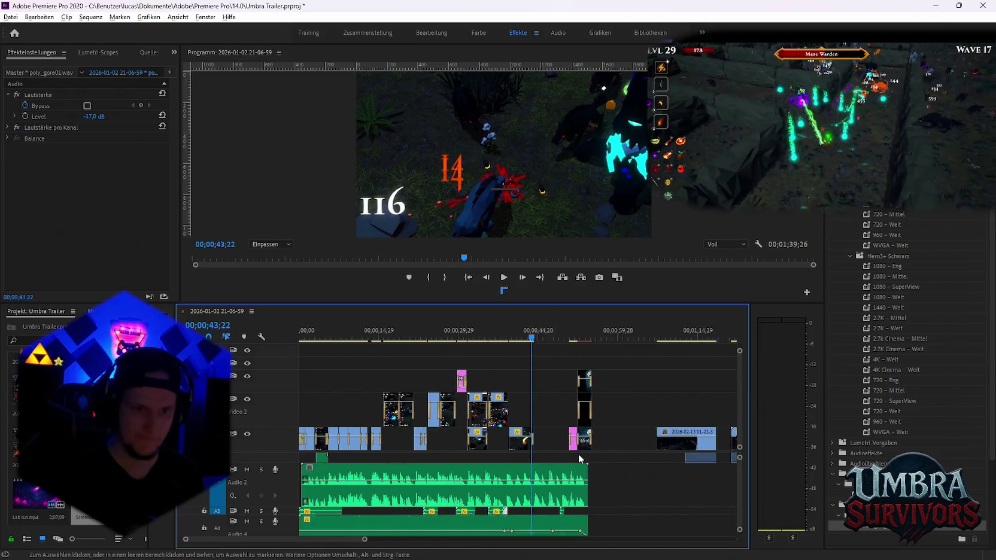
{"action": "key", "text": "minus"}
{"action": "key", "text": "equal"}
{"action": "key", "text": "equal"}
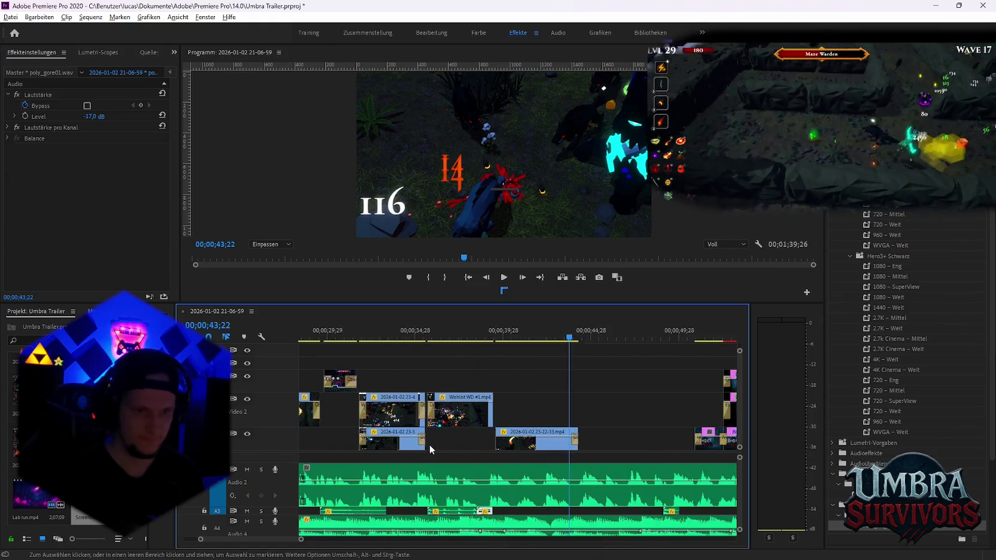
{"action": "key", "text": "equal"}
{"action": "key", "text": "equal"}
{"action": "scroll", "coordinate": [489, 476], "scroll_direction": "up", "scroll_amount": 2}
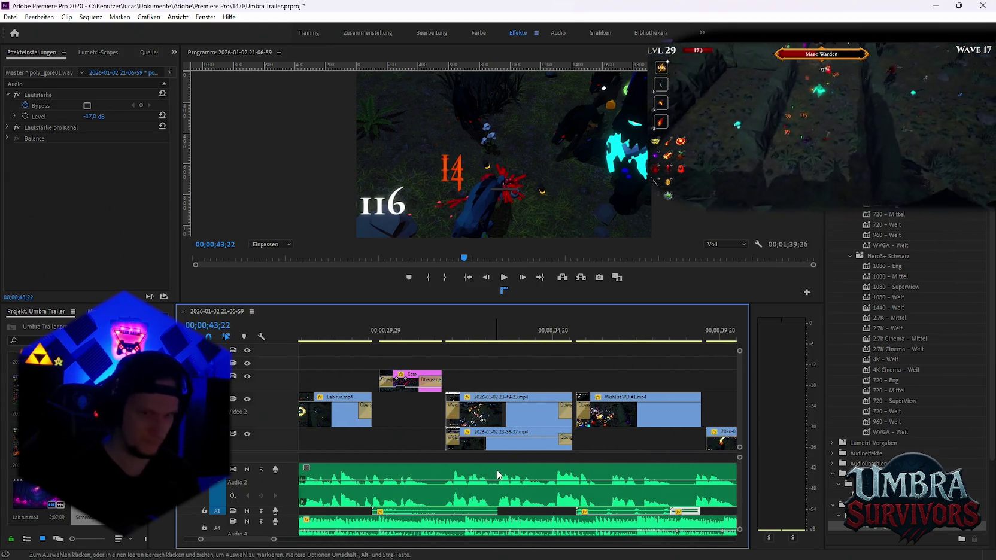
{"action": "key", "text": "minus"}
{"action": "key", "text": "minus"}
{"action": "key", "text": "minus"}
{"action": "key", "text": "equal"}
{"action": "key", "text": "equal"}
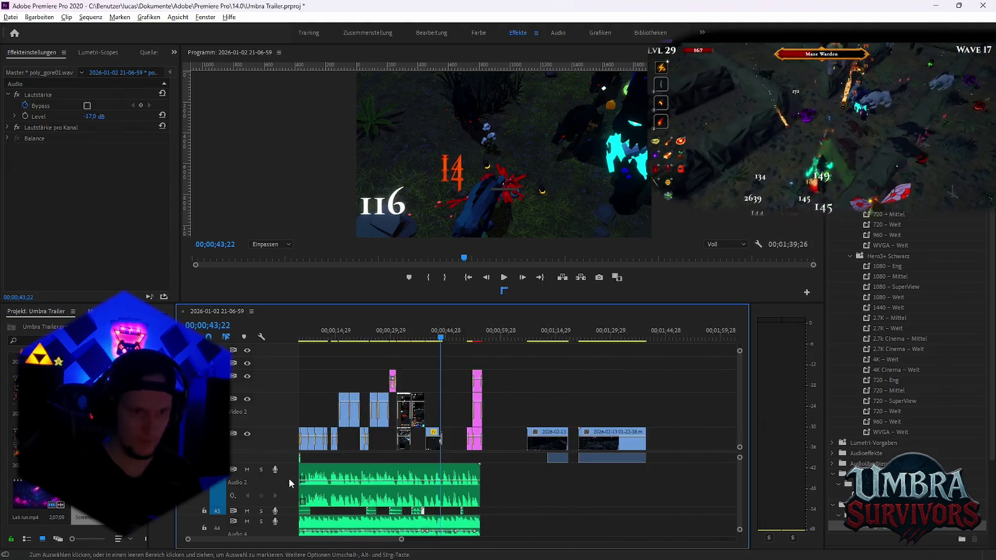
{"action": "key", "text": "equal"}
{"action": "key", "text": "equal"}
{"action": "scroll", "coordinate": [444, 473], "scroll_direction": "up", "scroll_amount": 3}
{"action": "scroll", "coordinate": [419, 419], "scroll_direction": "up", "scroll_amount": 2}
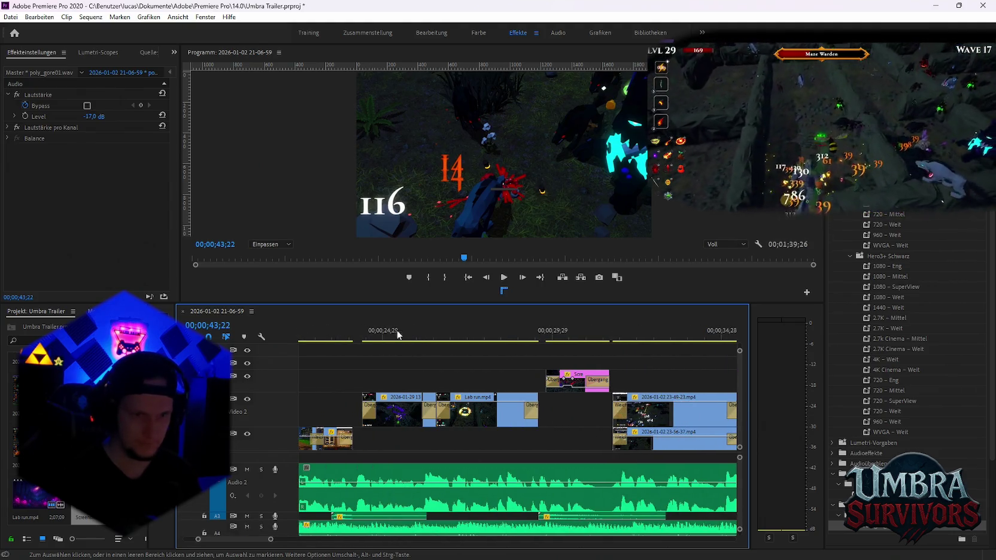
Move the two V1/A1 clips from about 1:14 back to about 2:10.
{"action": "left_click", "coordinate": [403, 413]}
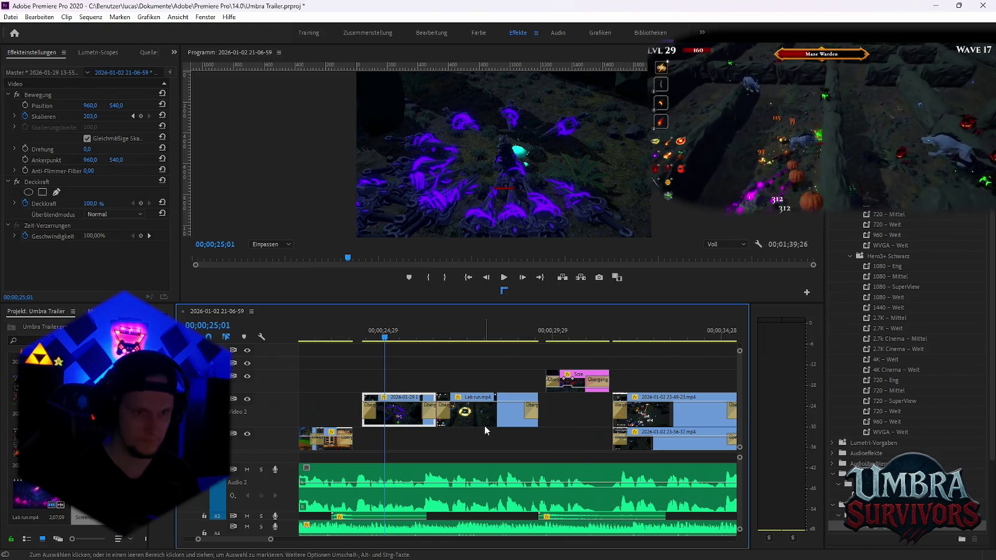
{"action": "key", "text": "minus"}
{"action": "key", "text": "minus"}
{"action": "key", "text": "minus"}
{"action": "key", "text": "minus"}
{"action": "key", "text": "minus"}
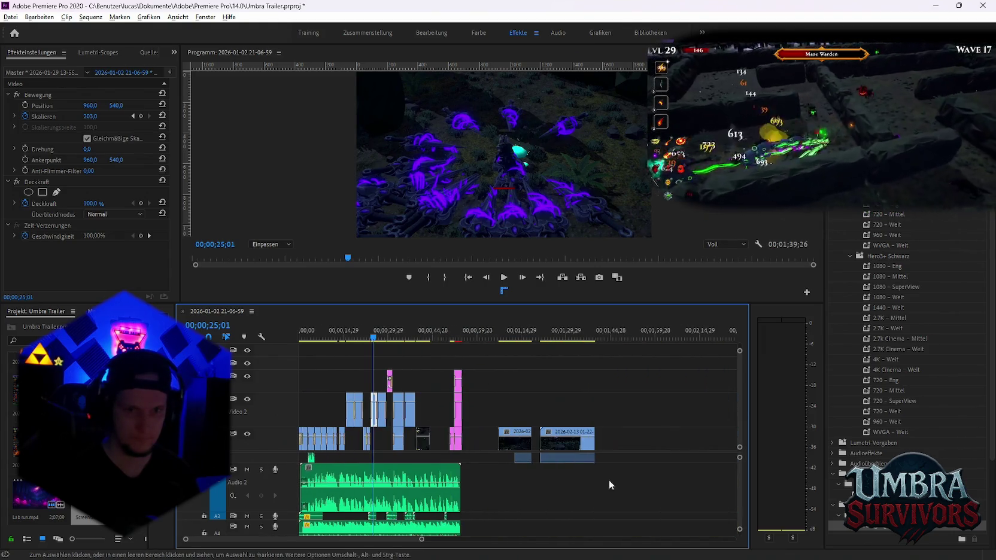
{"action": "mouse_move", "coordinate": [577, 490]}
{"action": "left_mouse_down"}
{"action": "mouse_move", "coordinate": [547, 419]}
{"action": "mouse_move", "coordinate": [706, 442]}
{"action": "left_mouse_up"}
Trim the 13-55-12.mp4 clip on V1 to start at about 0:58 and extend its end.
{"action": "left_click", "coordinate": [498, 333]}
{"action": "key", "text": "ctrl+v"}
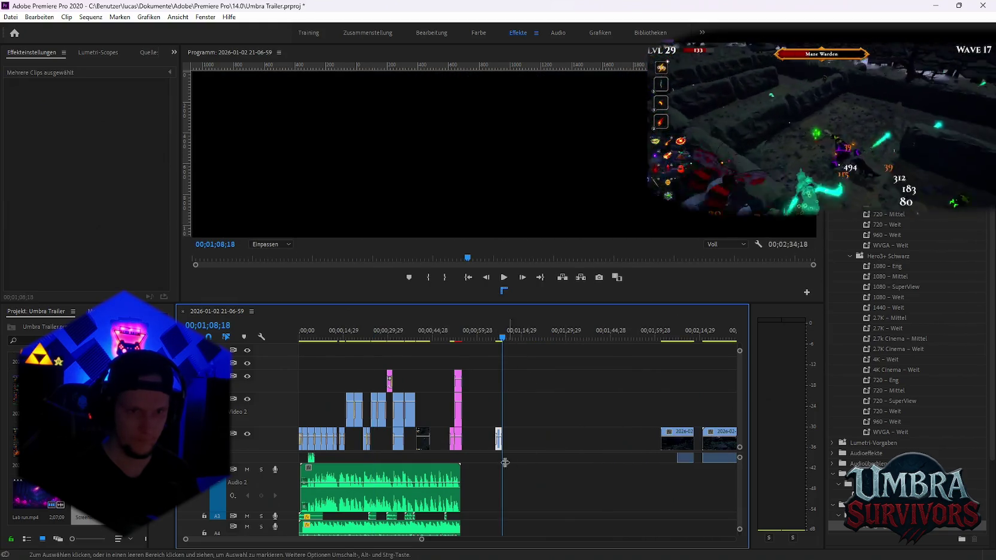
{"action": "key", "text": "equal"}
{"action": "key", "text": "equal"}
{"action": "left_click_drag", "start_coordinate": [559, 439], "coordinate": [638, 440]}
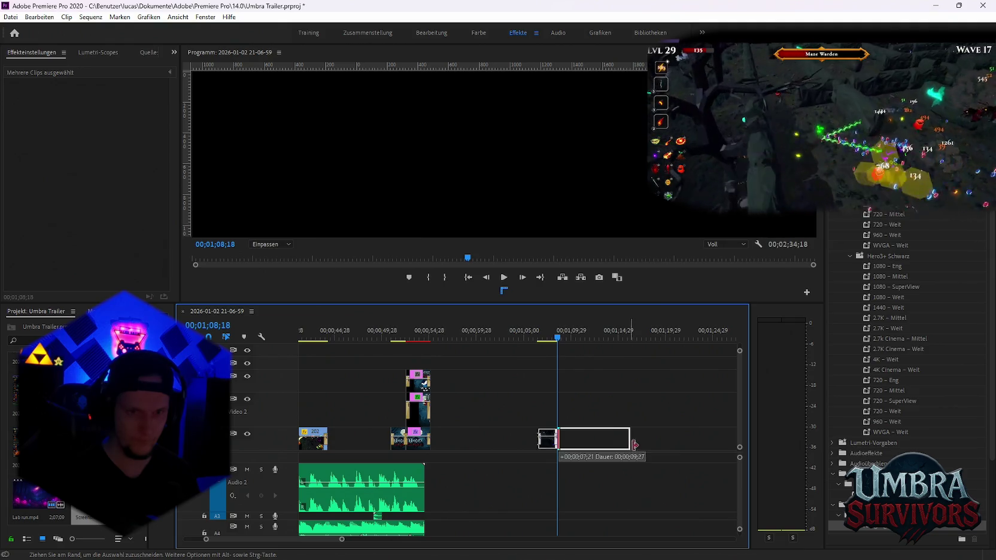
{"action": "left_click_drag", "start_coordinate": [559, 339], "coordinate": [536, 339]}
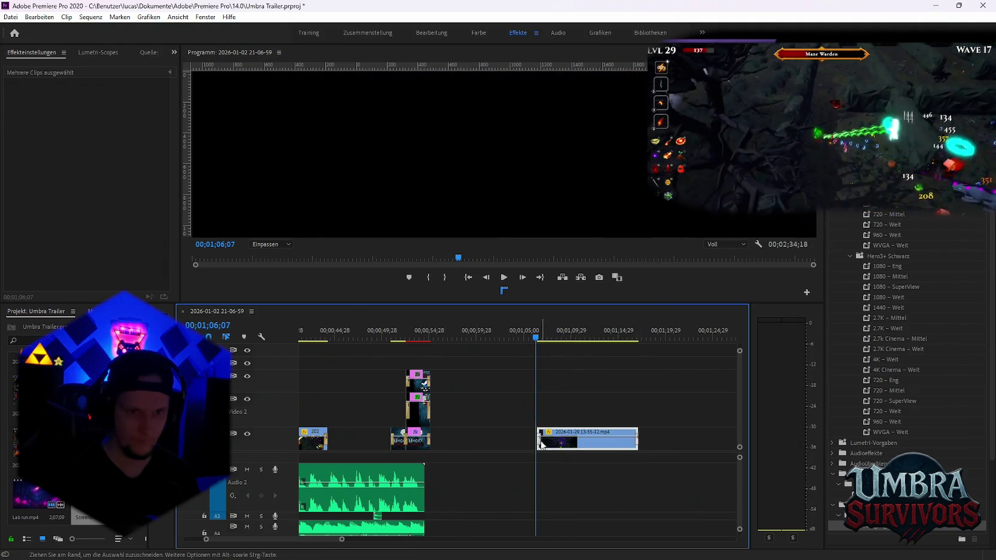
{"action": "key", "text": "ctrl+z"}
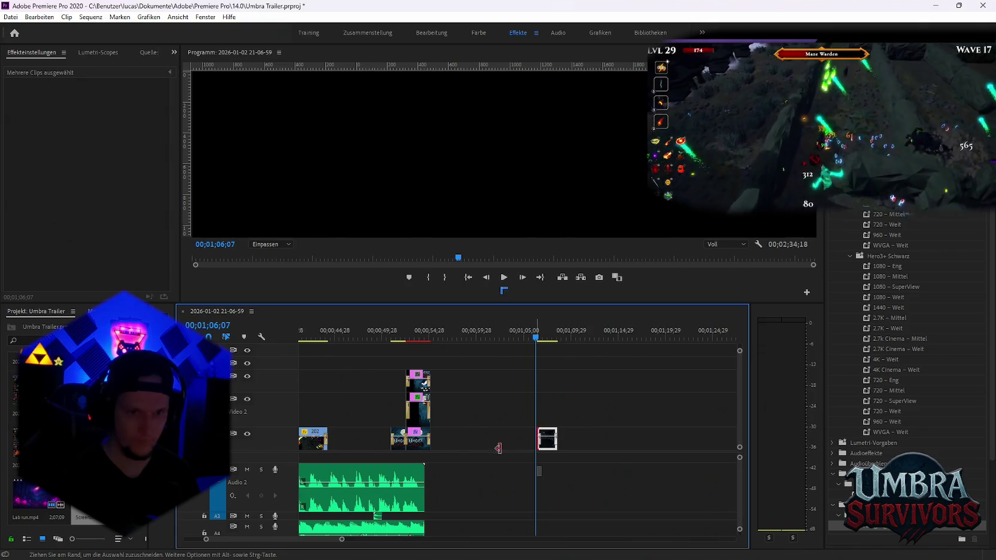
{"action": "left_click_drag", "start_coordinate": [498, 449], "coordinate": [465, 440]}
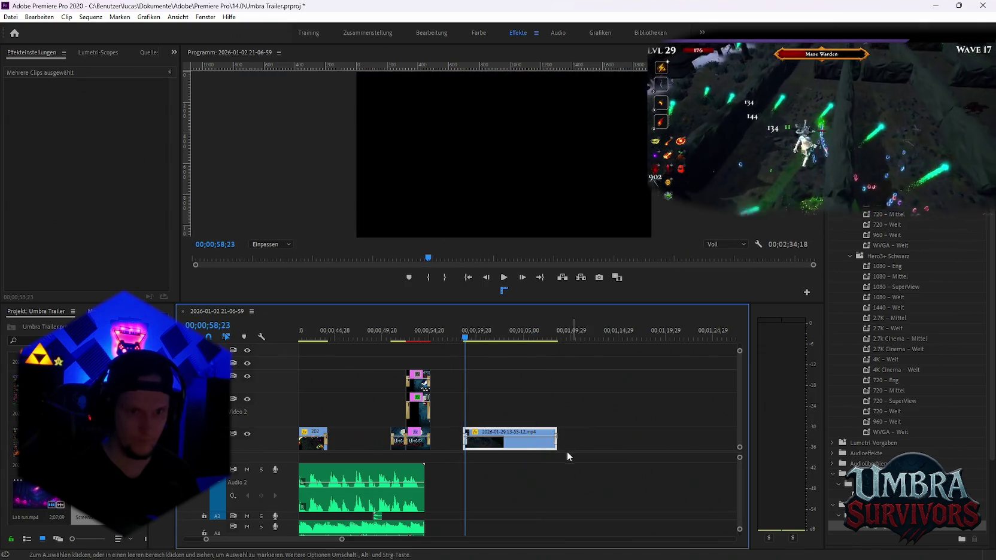
{"action": "left_click_drag", "start_coordinate": [582, 448], "coordinate": [687, 447]}
Preview the gameplay clip and lengthen its end further, well past 1:30.
{"action": "key", "text": "space"}
{"action": "key", "text": "equal"}
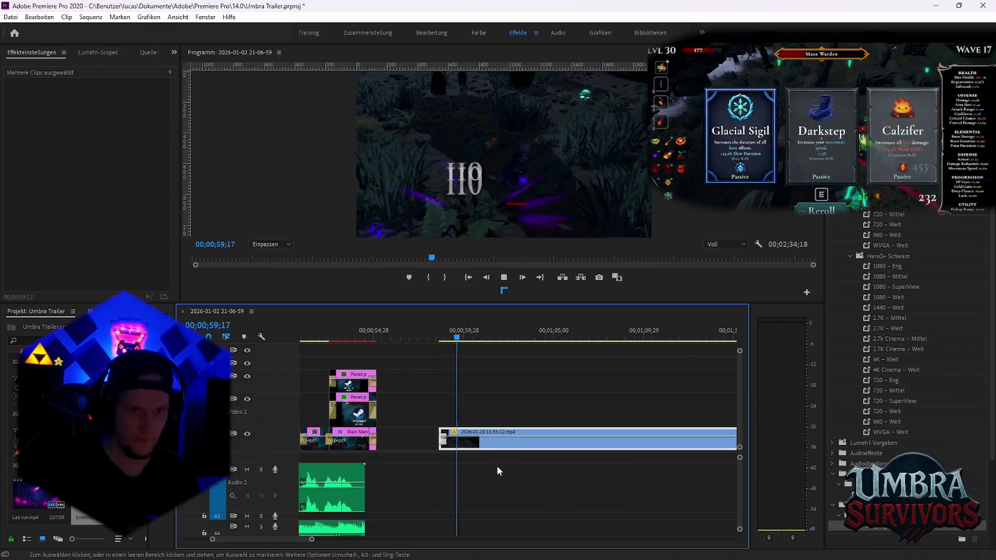
{"action": "key", "text": "minus"}
{"action": "key", "text": "minus"}
{"action": "key", "text": "minus"}
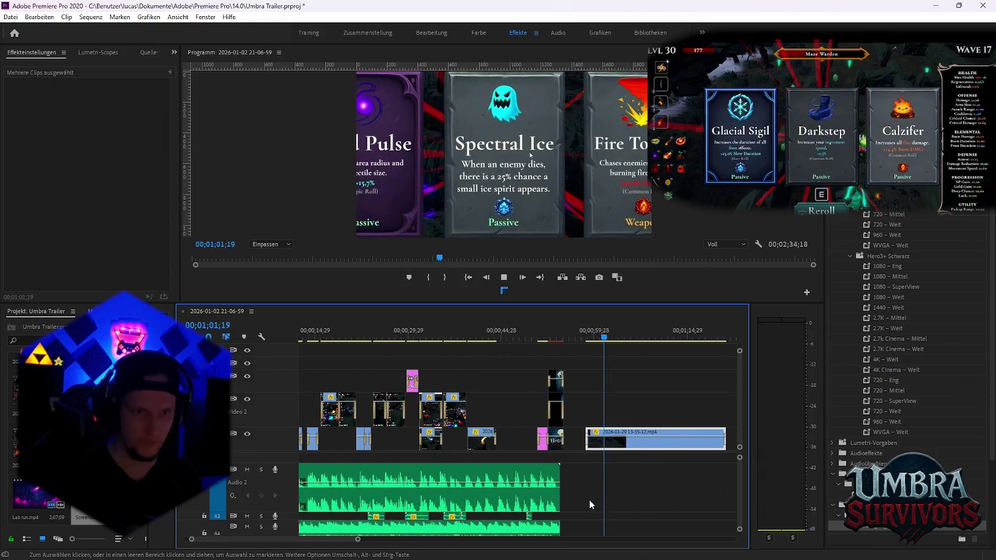
{"action": "key", "text": "space"}
{"action": "key", "text": "space"}
{"action": "key", "text": "space"}
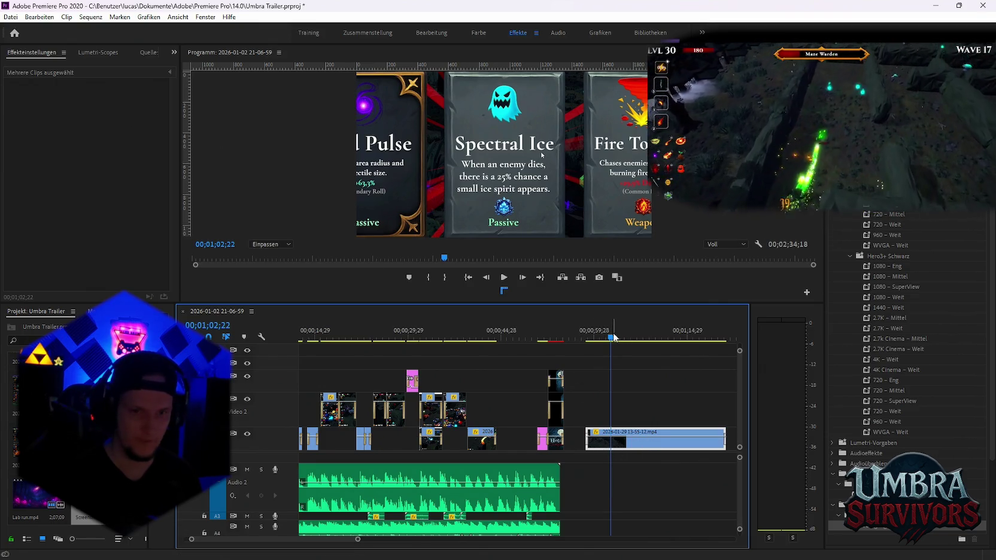
{"action": "left_click_drag", "start_coordinate": [613, 337], "coordinate": [615, 338]}
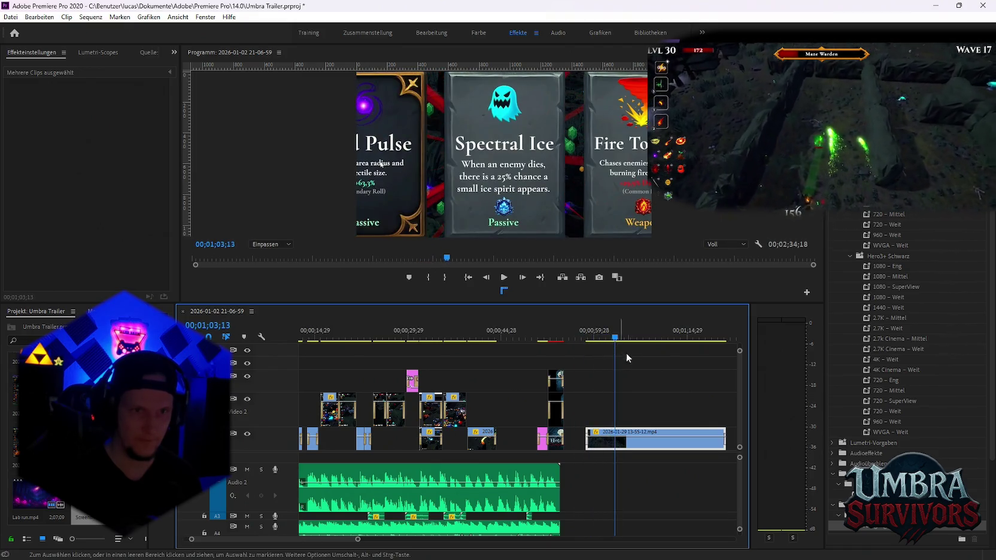
{"action": "key", "text": "minus"}
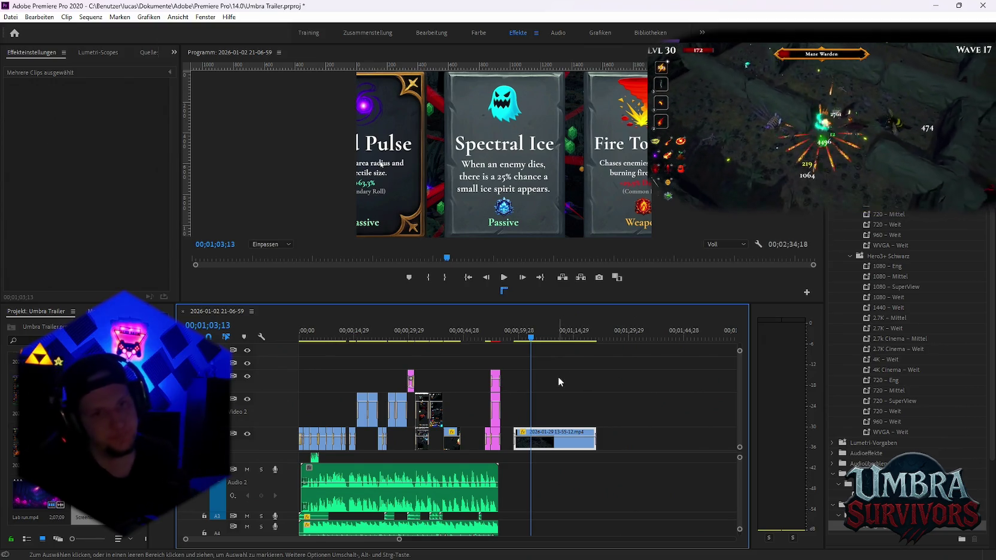
{"action": "left_click_drag", "start_coordinate": [533, 340], "coordinate": [572, 340]}
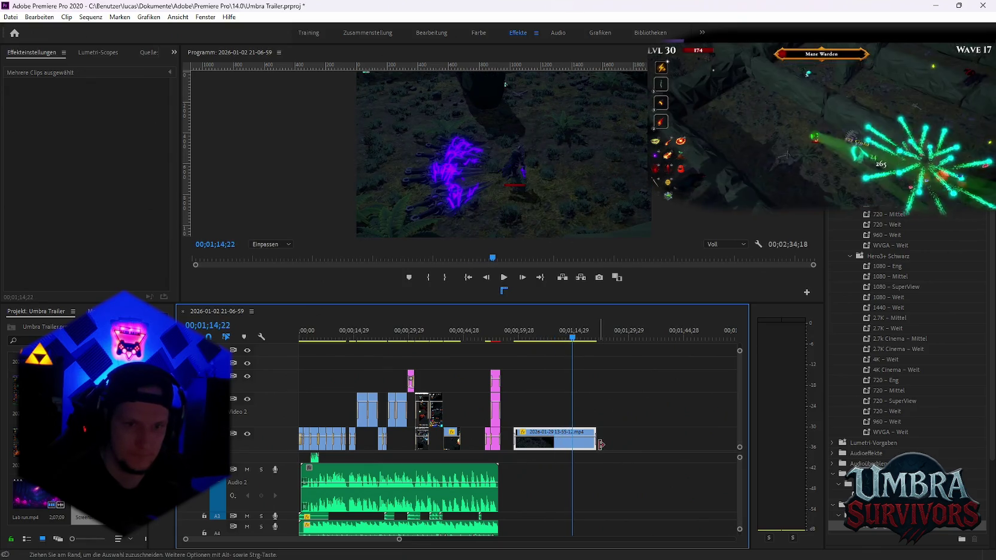
{"action": "left_click_drag", "start_coordinate": [596, 440], "coordinate": [681, 440]}
{"action": "left_click_drag", "start_coordinate": [572, 340], "coordinate": [628, 340]}
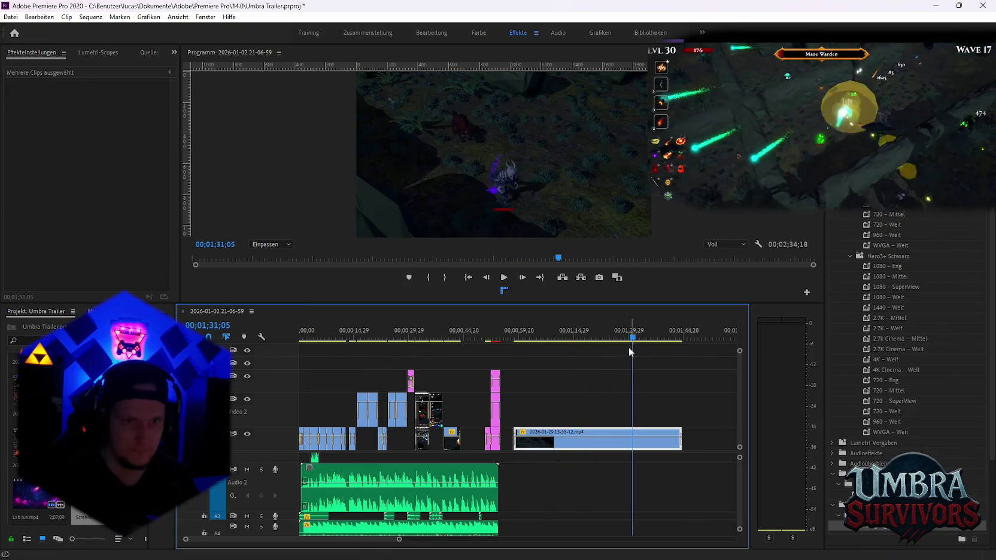
{"action": "key", "text": "minus"}
{"action": "key", "text": "minus"}
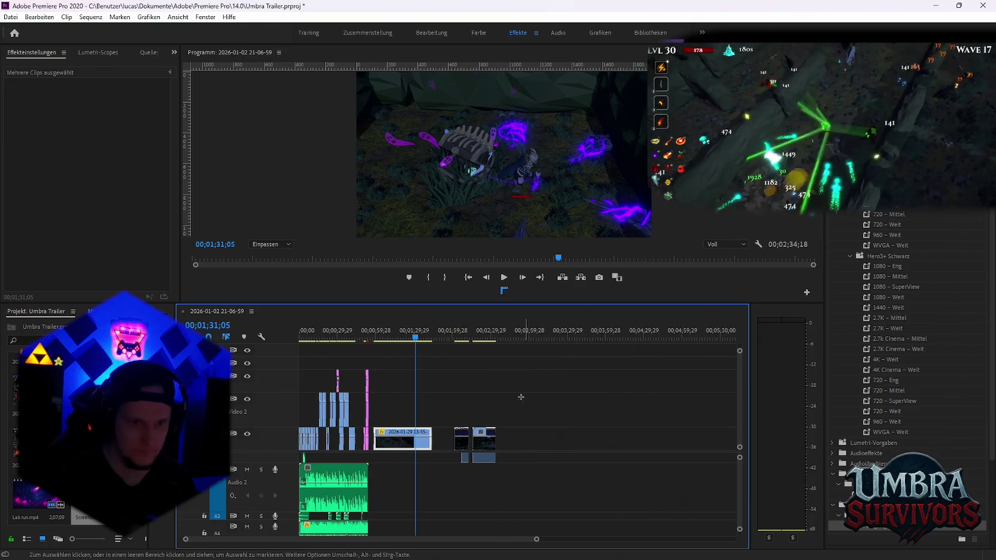
Turn off the Skalieren stopwatch on the gameplay clip, deleting its keyframes to leave scale at 203.
{"action": "mouse_move", "coordinate": [463, 463]}
{"action": "left_mouse_down"}
{"action": "mouse_move", "coordinate": [480, 445]}
{"action": "mouse_move", "coordinate": [560, 444]}
{"action": "left_mouse_up"}
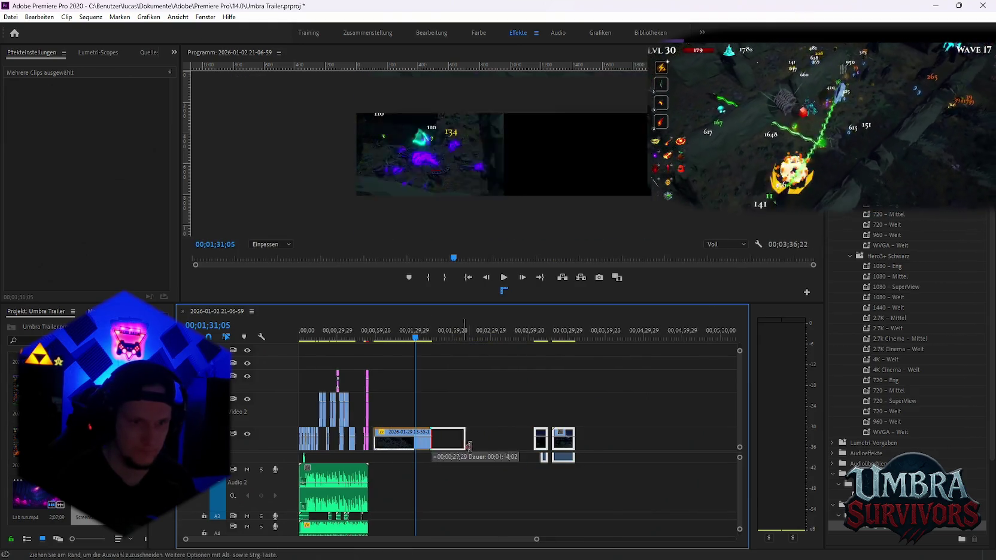
{"action": "left_click_drag", "start_coordinate": [434, 441], "coordinate": [480, 441]}
{"action": "left_click", "coordinate": [427, 444]}
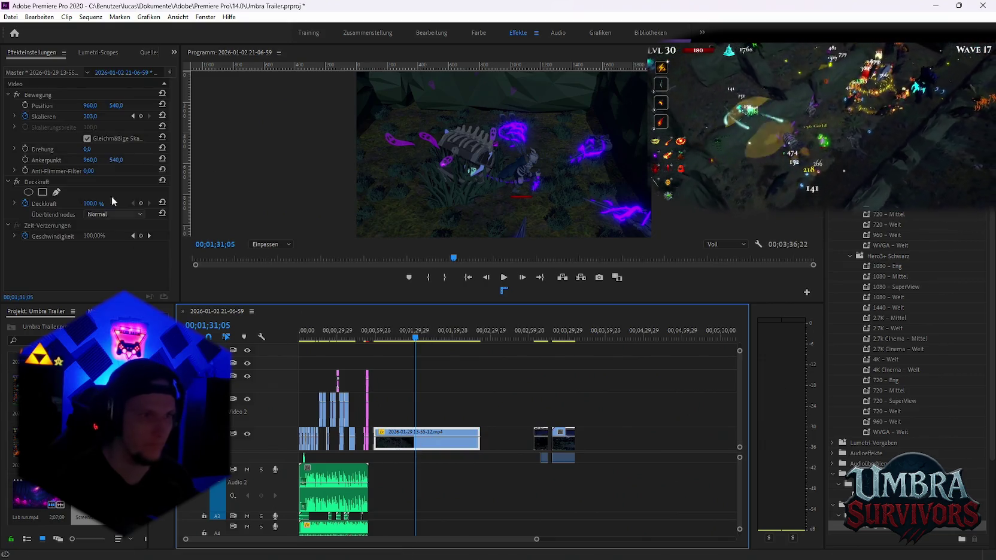
{"action": "left_click", "coordinate": [132, 117]}
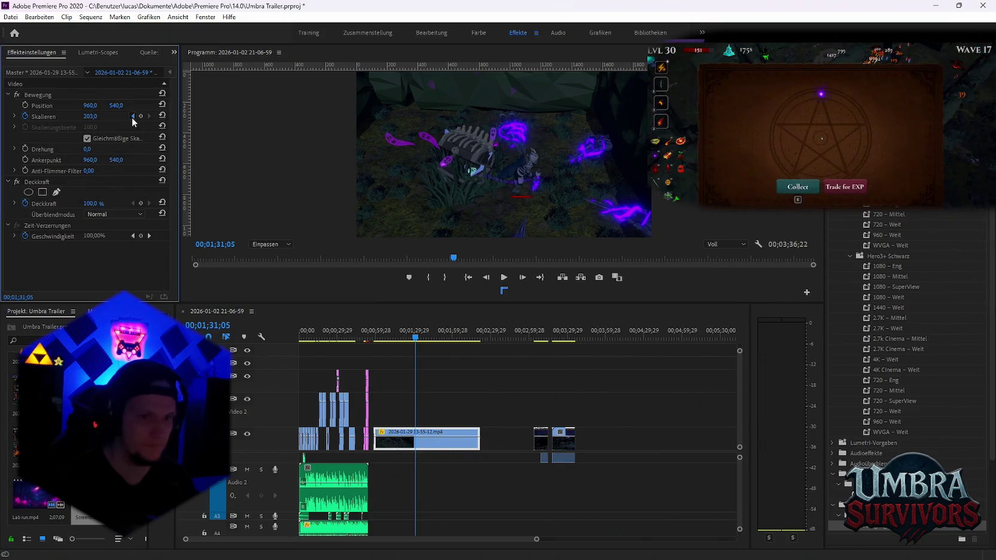
{"action": "scroll", "coordinate": [440, 476], "scroll_direction": "up", "scroll_amount": 3}
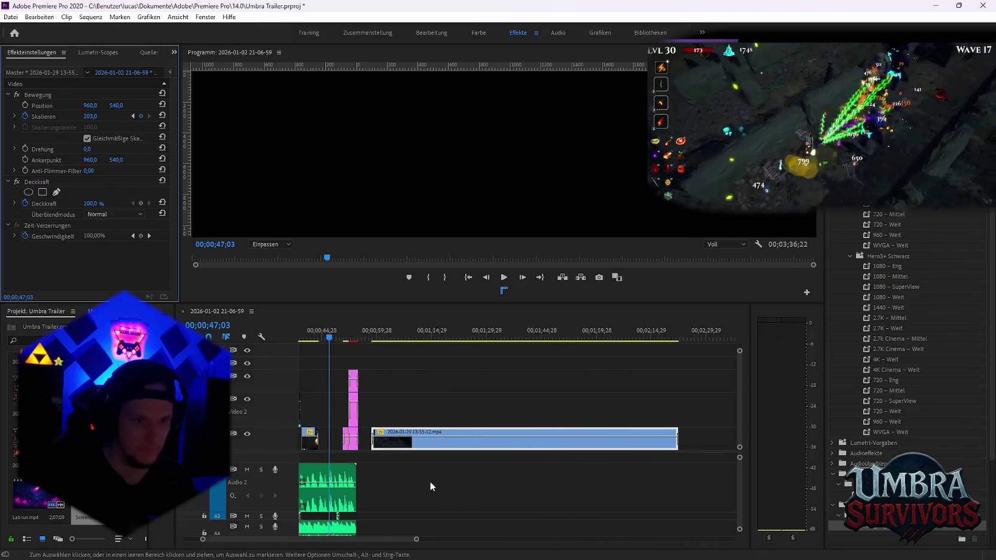
{"action": "scroll", "coordinate": [434, 475], "scroll_direction": "up", "scroll_amount": 3}
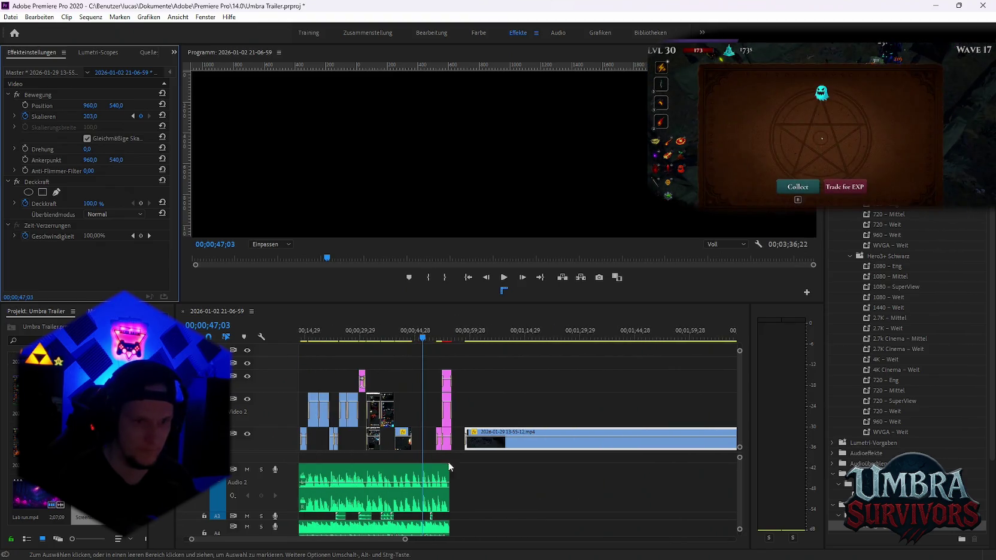
{"action": "left_click", "coordinate": [740, 426]}
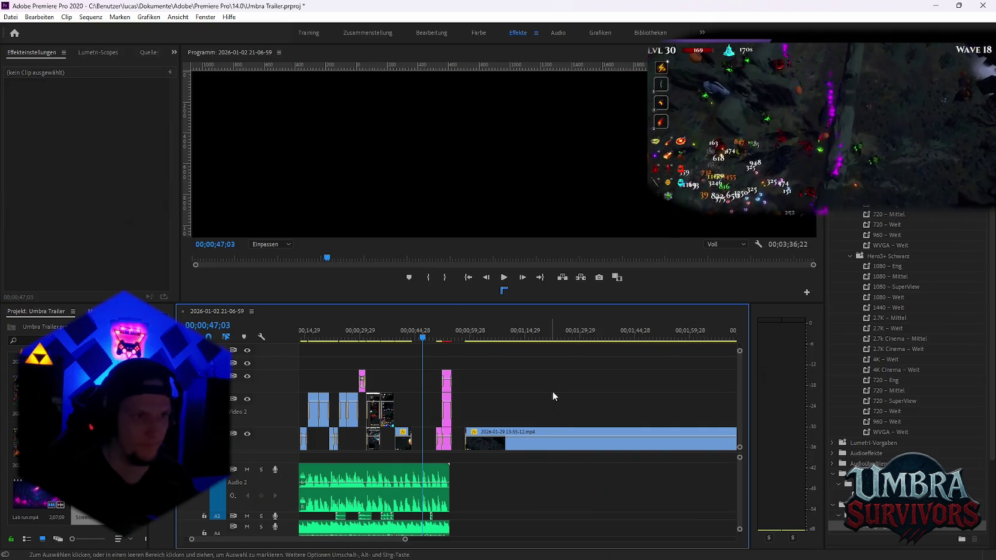
{"action": "left_click_drag", "start_coordinate": [498, 339], "coordinate": [545, 341]}
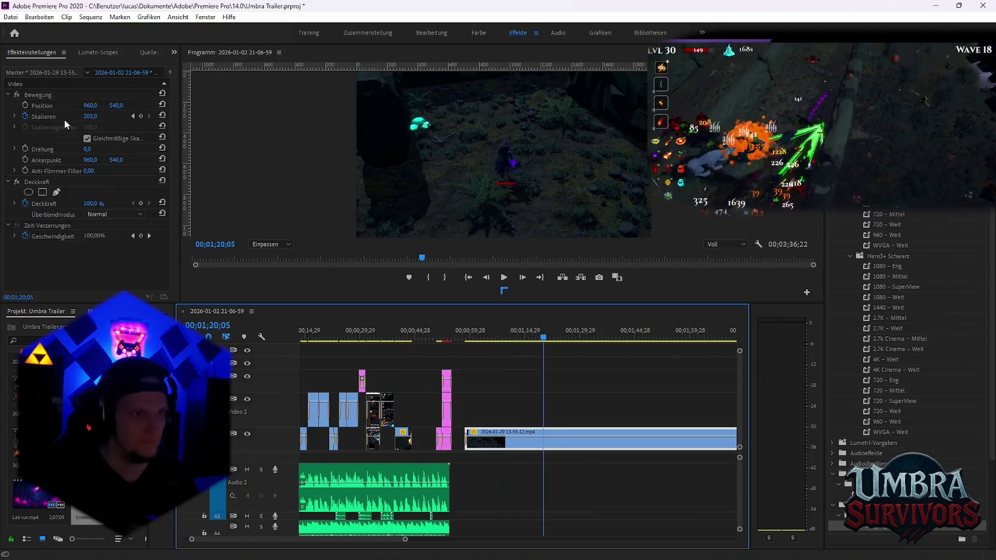
{"action": "left_click", "coordinate": [26, 116]}
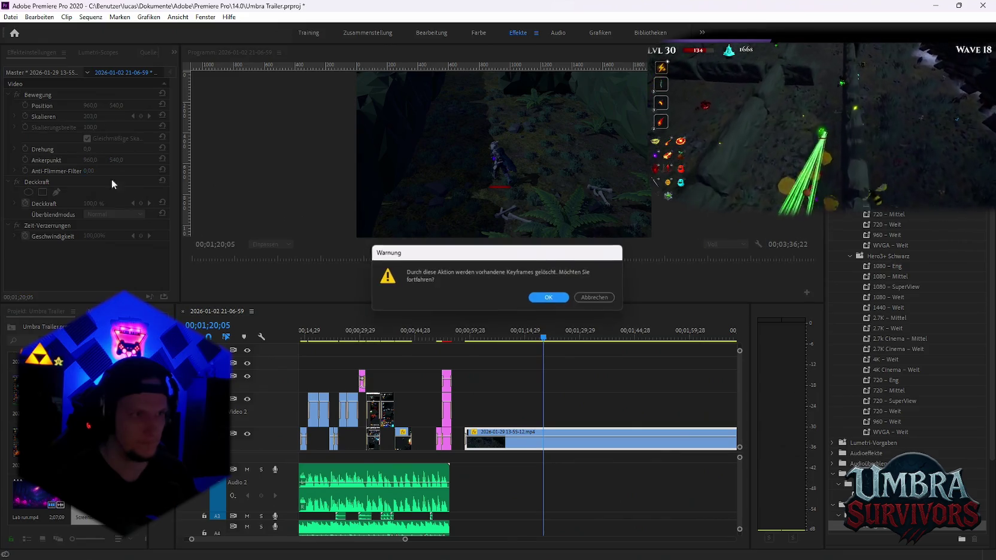
{"action": "left_click", "coordinate": [544, 298]}
{"action": "scroll", "coordinate": [442, 433], "scroll_direction": "up", "scroll_amount": 1}
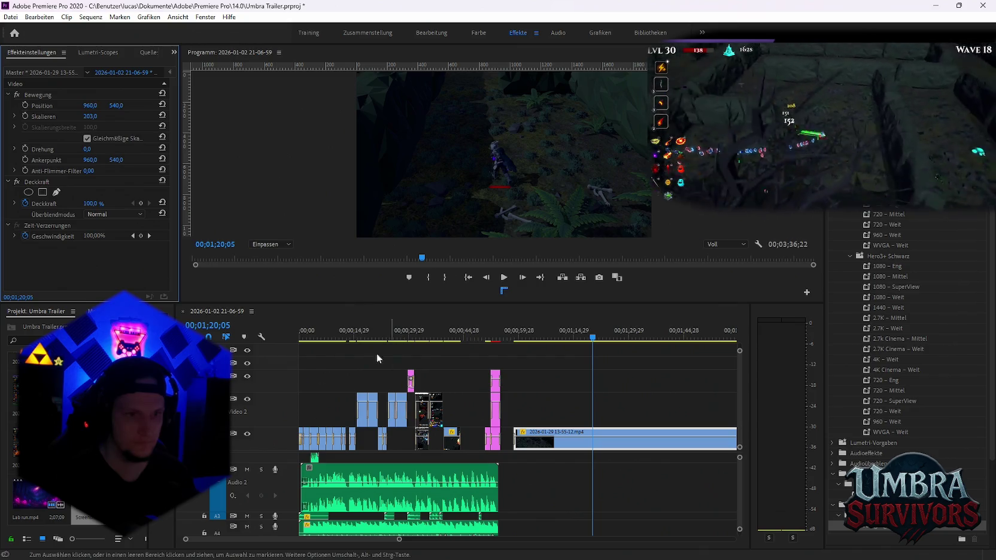
Set the 13-55-12.mp4 clip's Skalieren value to 131 and scrub along it to preview.
{"action": "left_click_drag", "start_coordinate": [317, 338], "coordinate": [583, 364]}
{"action": "scroll", "coordinate": [613, 417], "scroll_direction": "down", "scroll_amount": 3}
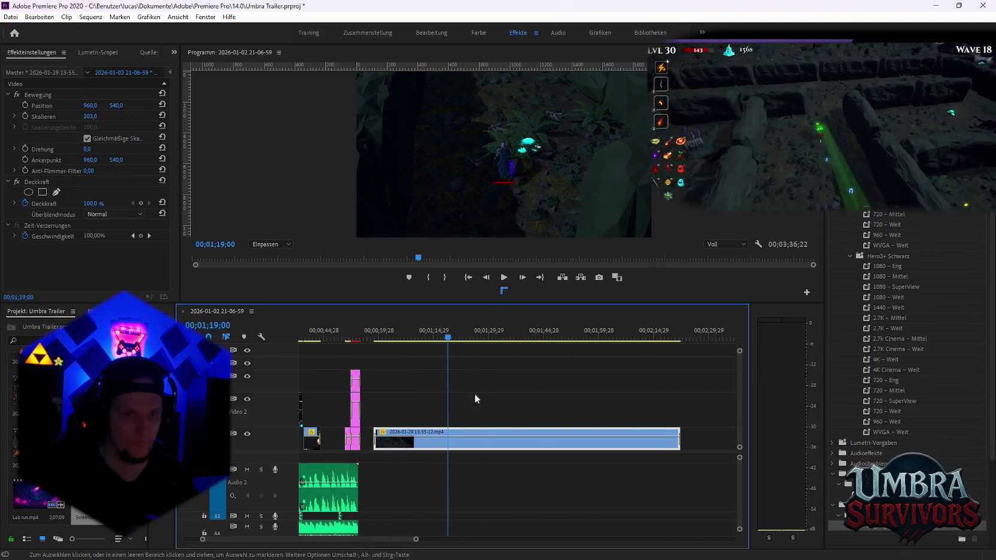
{"action": "left_click_drag", "start_coordinate": [450, 344], "coordinate": [489, 341]}
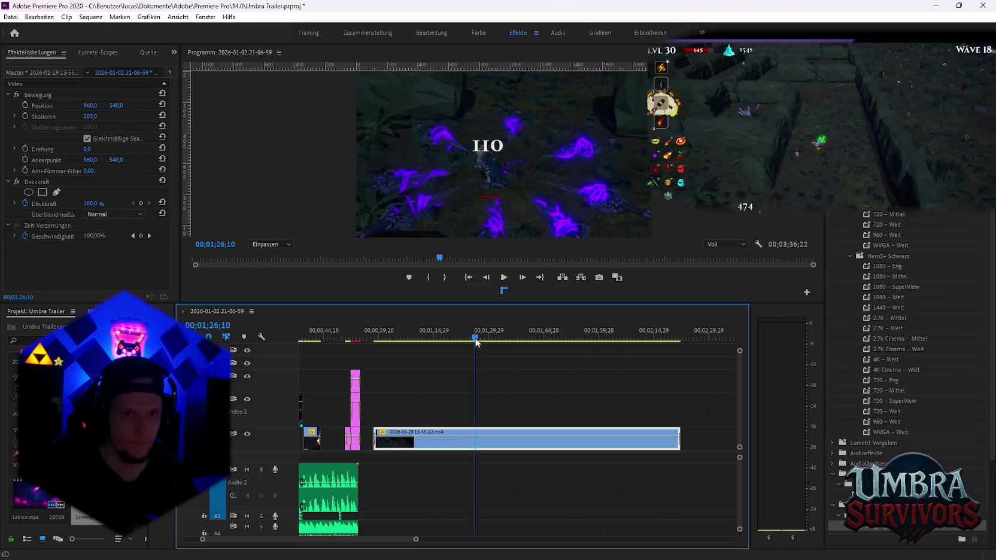
{"action": "left_click", "coordinate": [95, 122]}
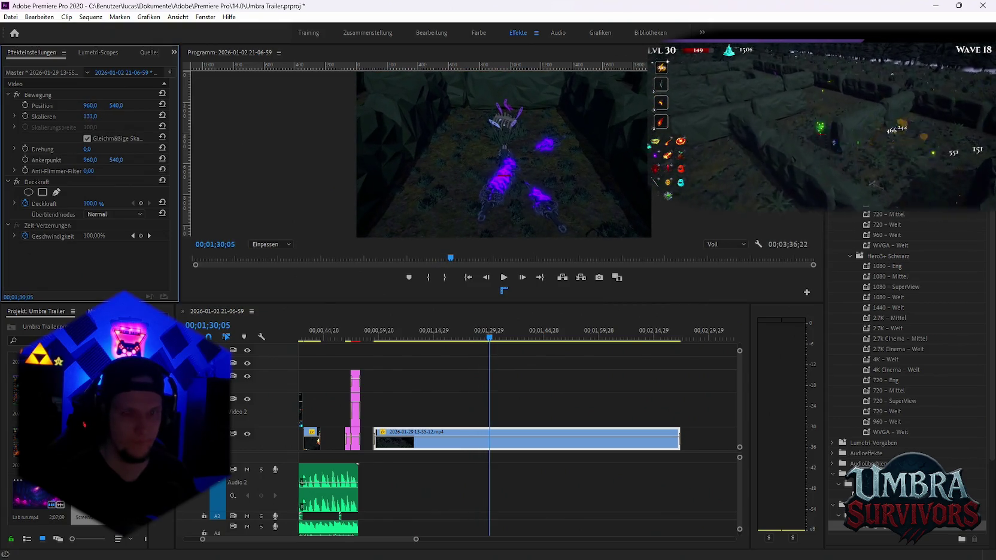
{"action": "mouse_move", "coordinate": [491, 345]}
{"action": "left_mouse_down"}
{"action": "mouse_move", "coordinate": [585, 348]}
{"action": "mouse_move", "coordinate": [675, 375]}
{"action": "mouse_move", "coordinate": [648, 379]}
{"action": "left_mouse_up"}
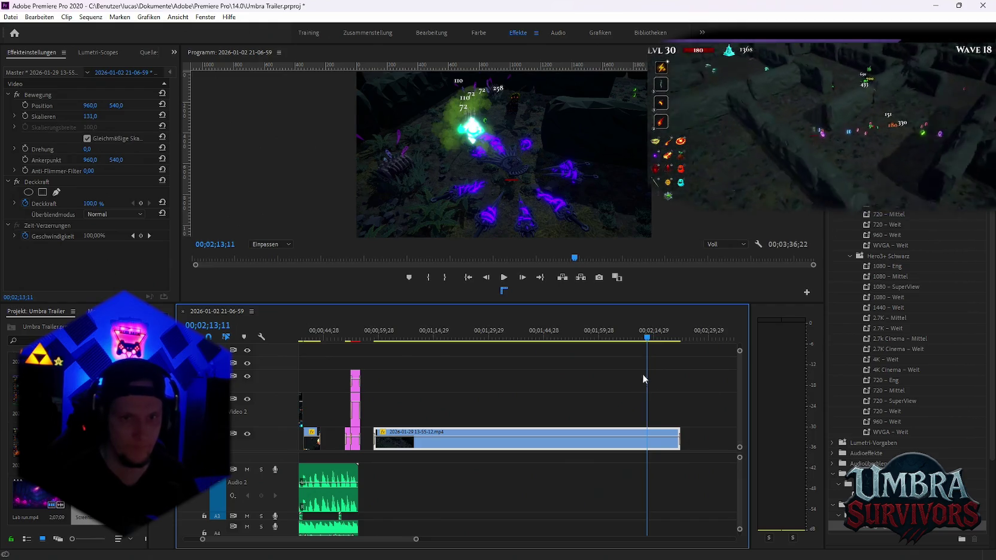
{"action": "left_click_drag", "start_coordinate": [648, 338], "coordinate": [651, 350]}
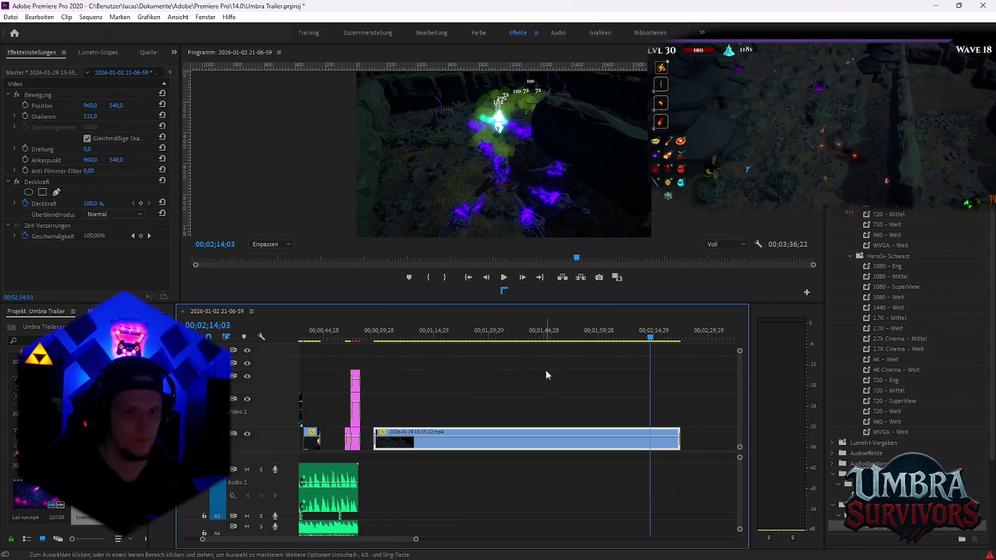
{"action": "left_click", "coordinate": [11, 16]}
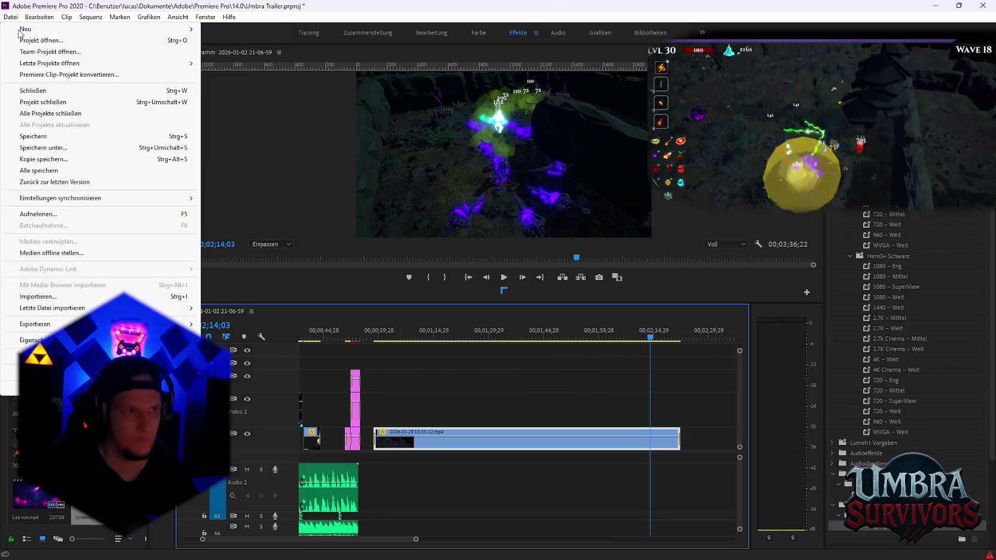
Save the Umbra Trailer project with Datei > Speichern.
{"action": "left_click", "coordinate": [30, 132]}
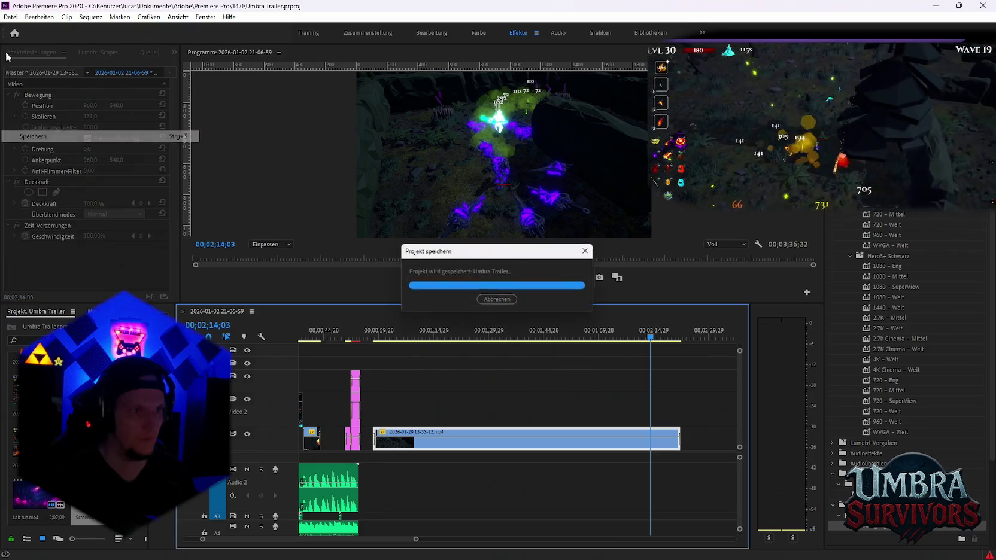
{"action": "left_click", "coordinate": [10, 17]}
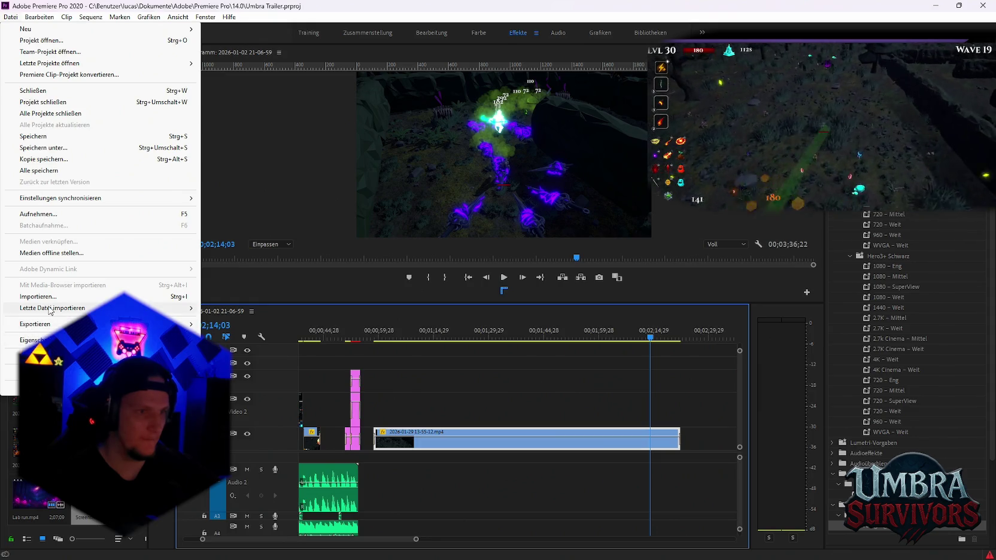
{"action": "left_click", "coordinate": [501, 413]}
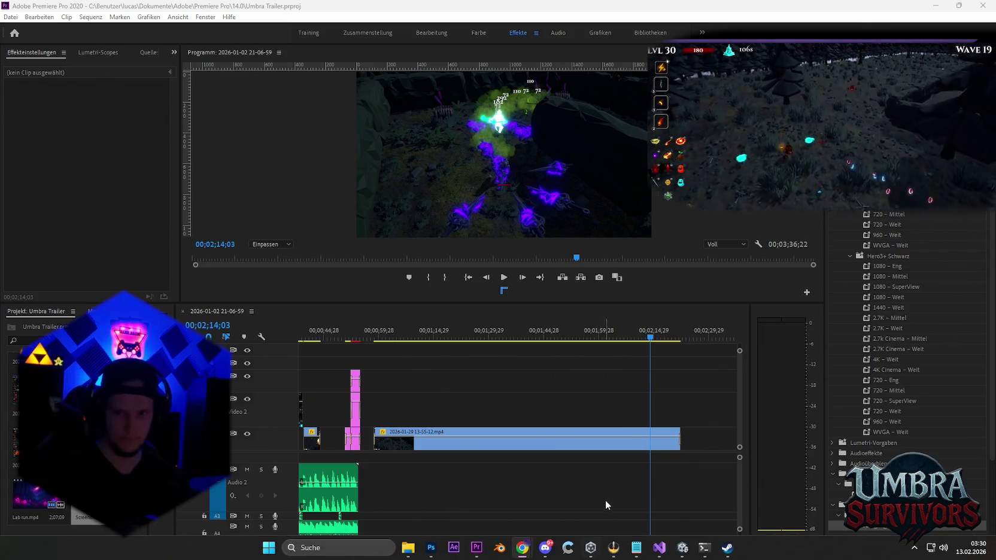
Clear all frame-buffer errors from the Ereignisse log and close it.
{"action": "left_click", "coordinate": [989, 555]}
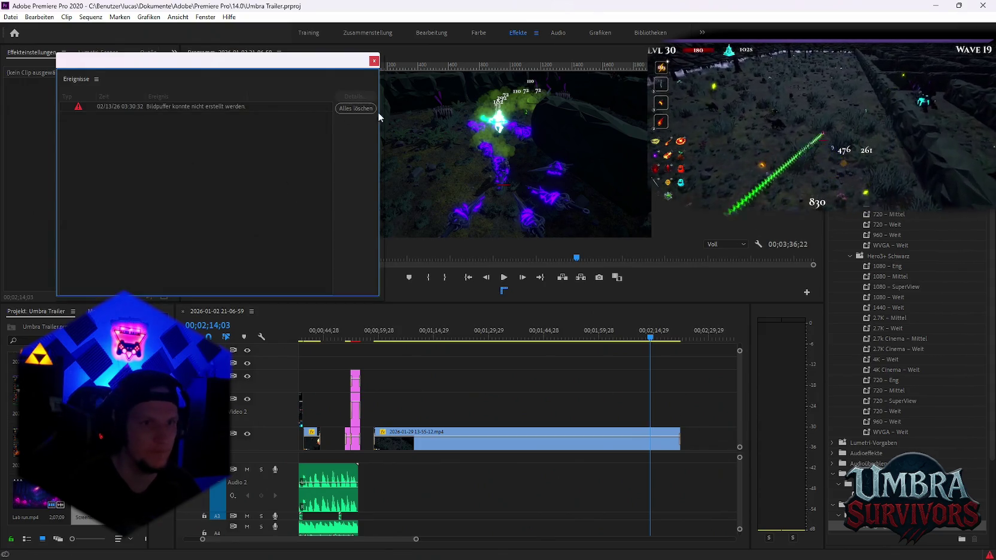
{"action": "left_click", "coordinate": [373, 62]}
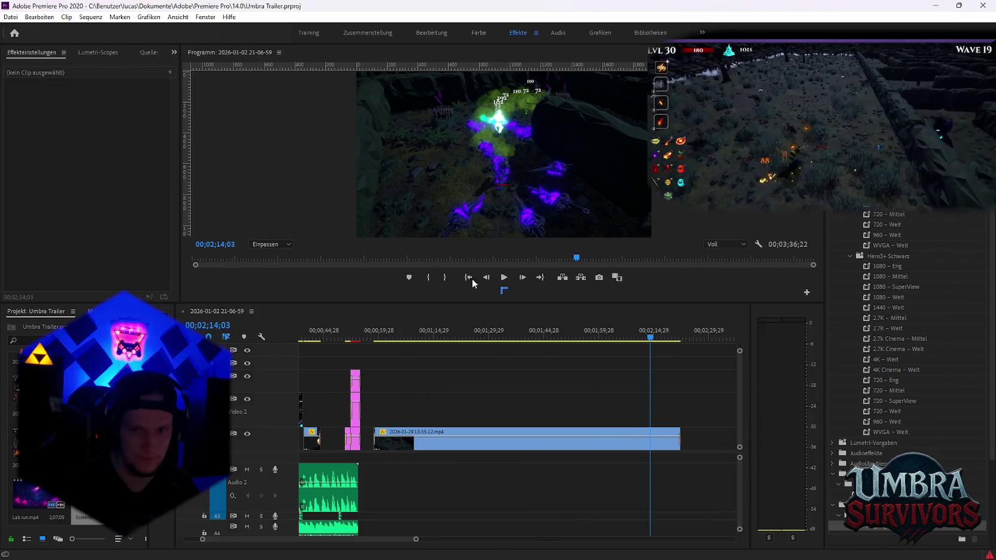
{"action": "left_click", "coordinate": [987, 556]}
{"action": "left_click", "coordinate": [358, 110]}
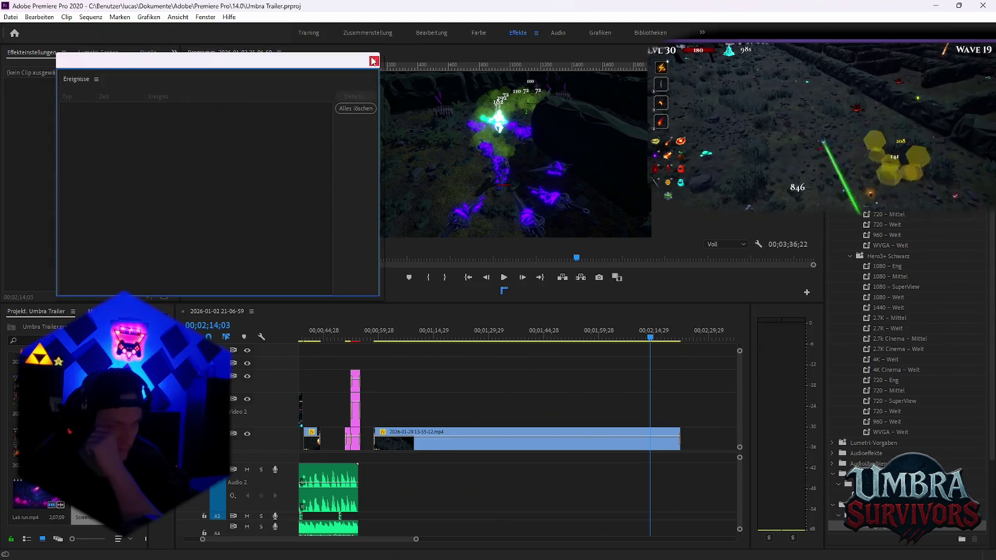
{"action": "left_click", "coordinate": [373, 61]}
{"action": "left_click_drag", "start_coordinate": [446, 338], "coordinate": [661, 350]}
Razor the V1 gameplay clip at 2:17 and delete its long front part.
{"action": "key", "text": "c"}
{"action": "left_click", "coordinate": [649, 440]}
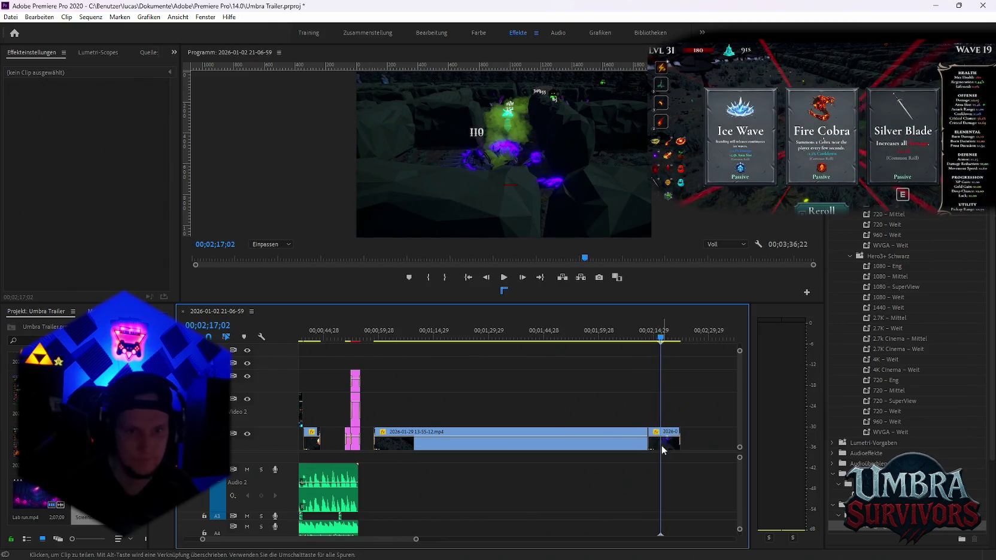
{"action": "key", "text": "v"}
{"action": "left_click", "coordinate": [575, 441]}
{"action": "key", "text": "Delete"}
{"action": "key", "text": "minus"}
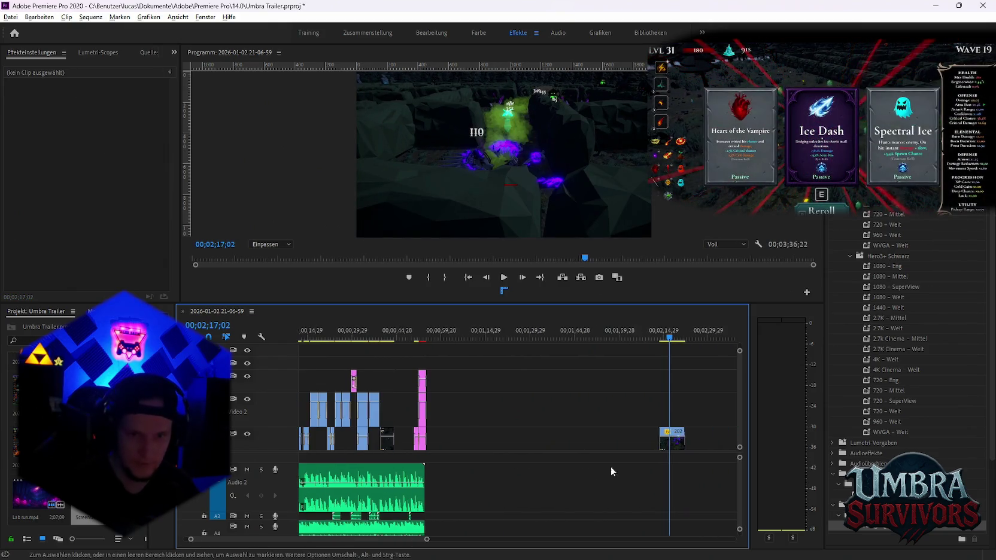
Place the remaining 13-55-12 piece on Video 2 right after Wishlist WD #1.mp4, near 0:39.
{"action": "mouse_move", "coordinate": [672, 445]}
{"action": "left_mouse_down"}
{"action": "mouse_move", "coordinate": [393, 366]}
{"action": "mouse_move", "coordinate": [449, 400]}
{"action": "left_mouse_up"}
{"action": "scroll", "coordinate": [403, 398], "scroll_direction": "up", "scroll_amount": 5}
{"action": "scroll", "coordinate": [443, 422], "scroll_direction": "up", "scroll_amount": 3}
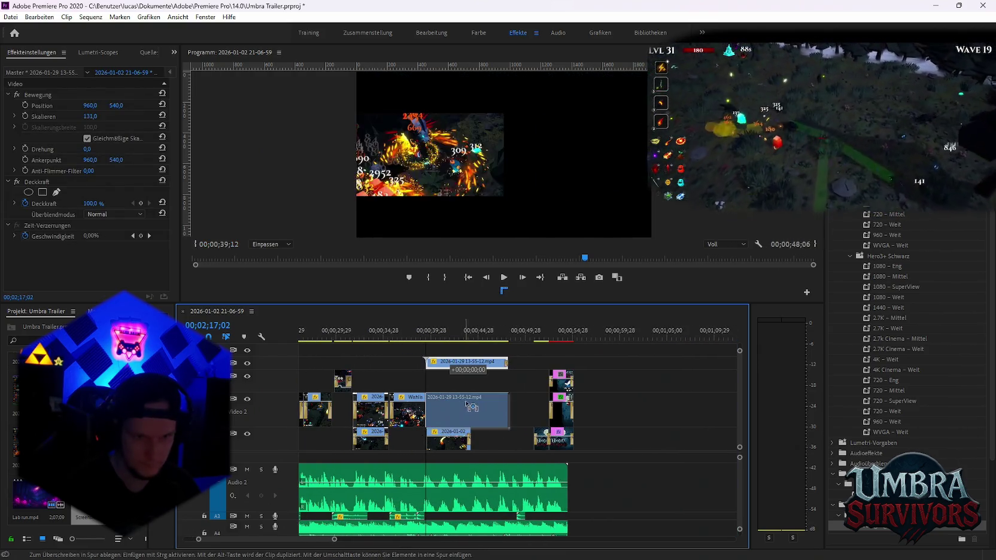
{"action": "scroll", "coordinate": [404, 359], "scroll_direction": "up", "scroll_amount": 3}
{"action": "left_click_drag", "start_coordinate": [379, 334], "coordinate": [373, 333]}
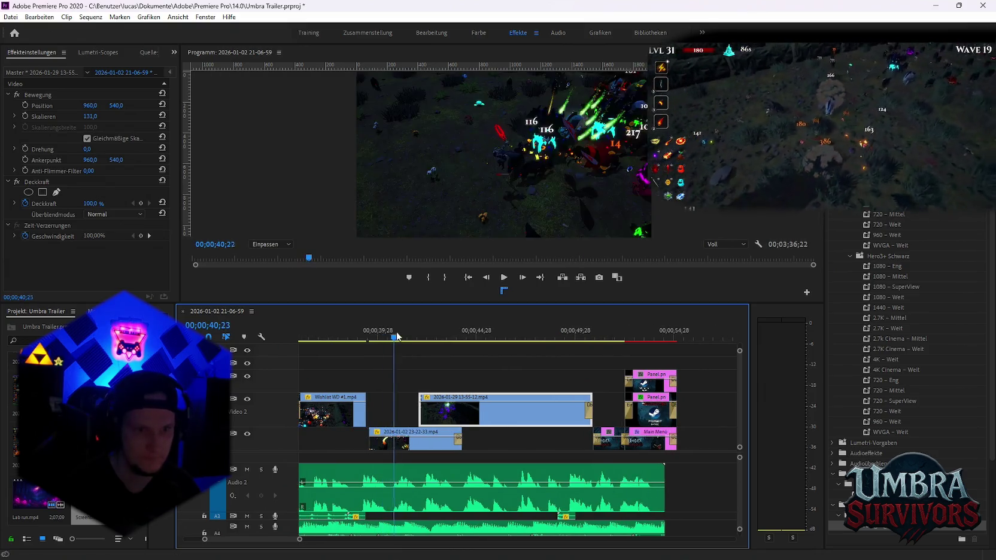
{"action": "left_click", "coordinate": [395, 445]}
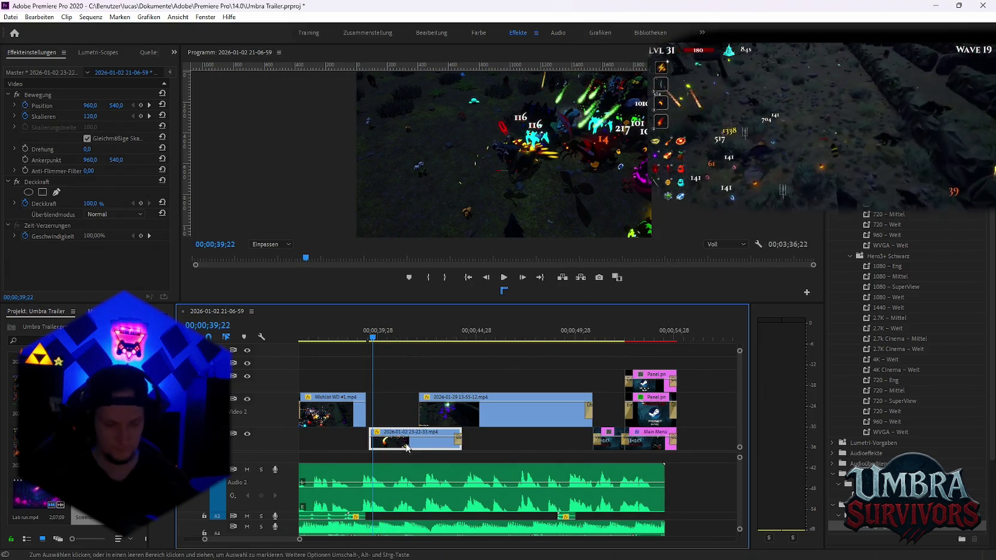
{"action": "left_click_drag", "start_coordinate": [438, 419], "coordinate": [403, 420]}
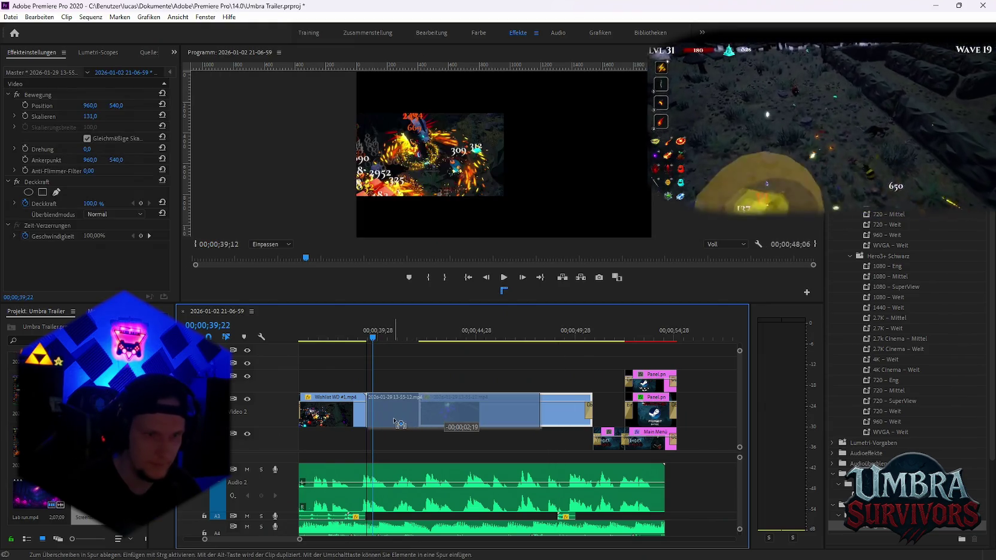
{"action": "scroll", "coordinate": [405, 431], "scroll_direction": "up", "scroll_amount": 5}
{"action": "scroll", "coordinate": [406, 432], "scroll_direction": "up", "scroll_amount": 2}
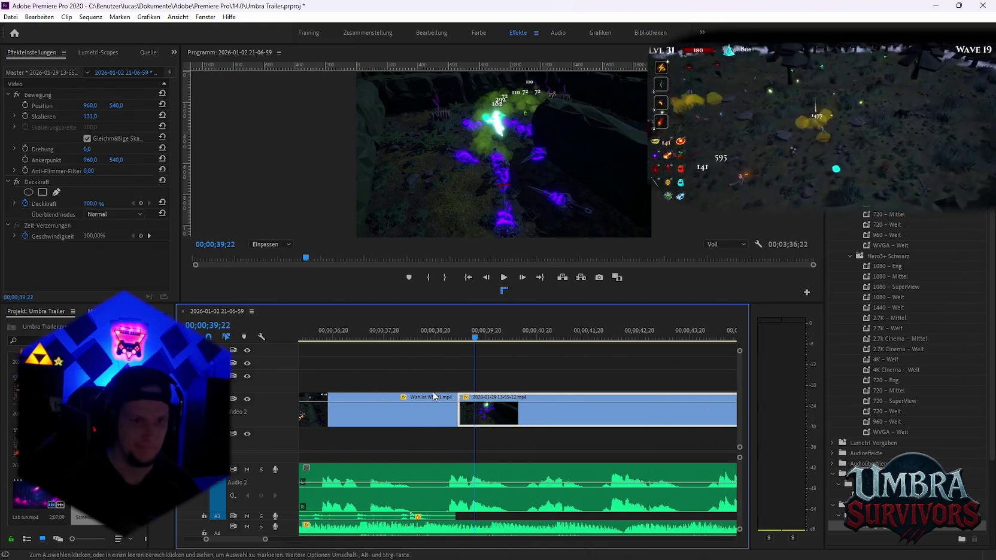
Leave a short gap before the 13-55-12 clip and add a transition to Wishlist WD #1.mp4's end.
{"action": "left_click", "coordinate": [396, 338]}
{"action": "left_click_drag", "start_coordinate": [398, 339], "coordinate": [448, 344]}
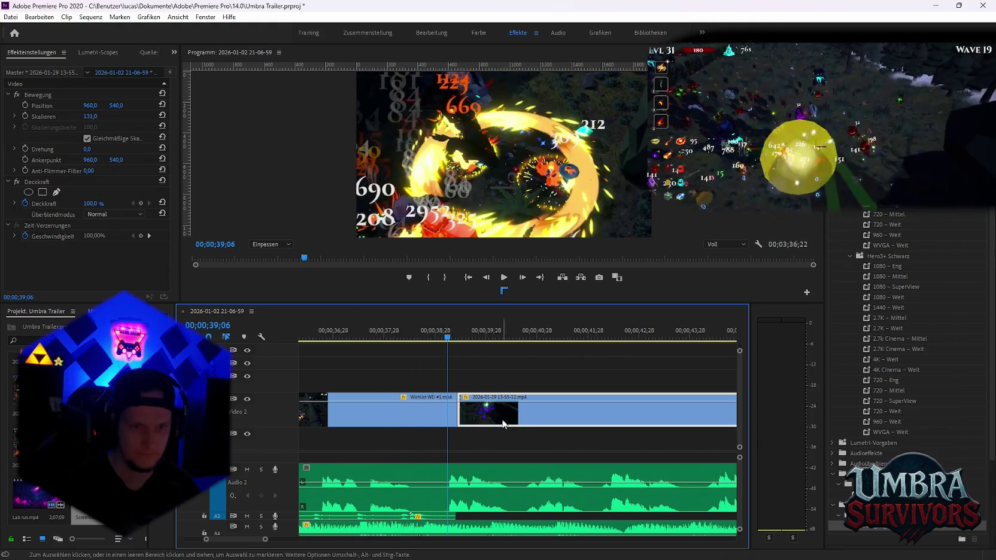
{"action": "left_click_drag", "start_coordinate": [503, 422], "coordinate": [523, 422]}
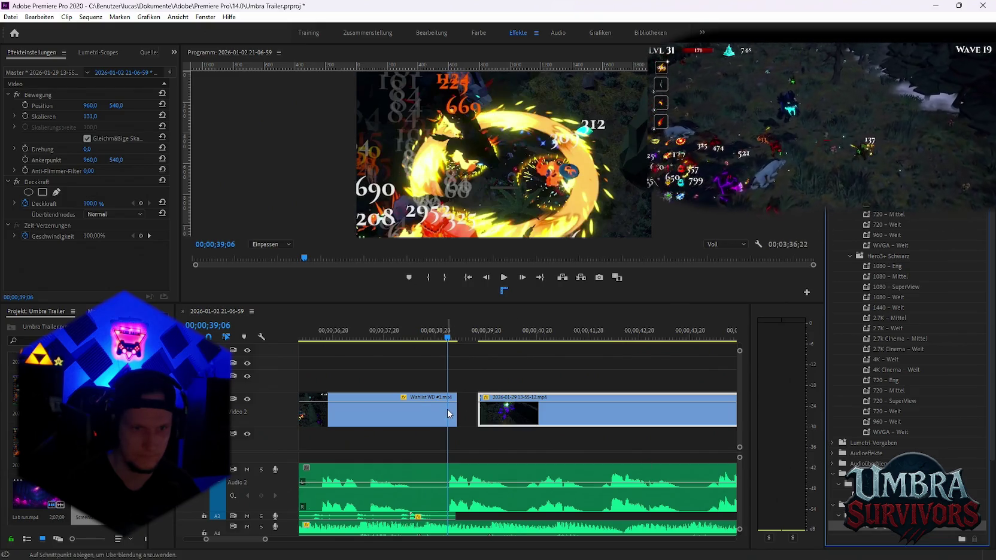
{"action": "left_click_drag", "start_coordinate": [448, 413], "coordinate": [449, 412]}
{"action": "key", "text": "space"}
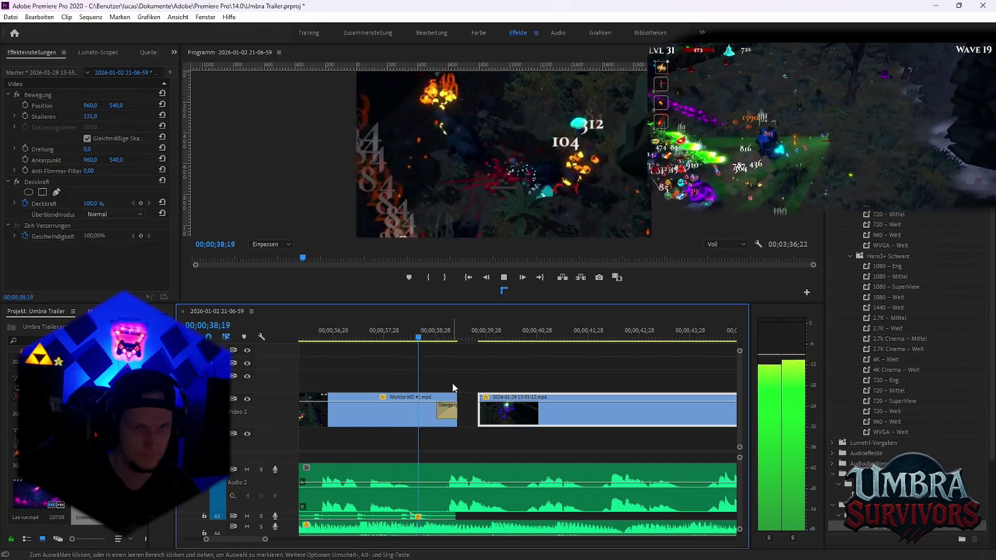
{"action": "key", "text": "space"}
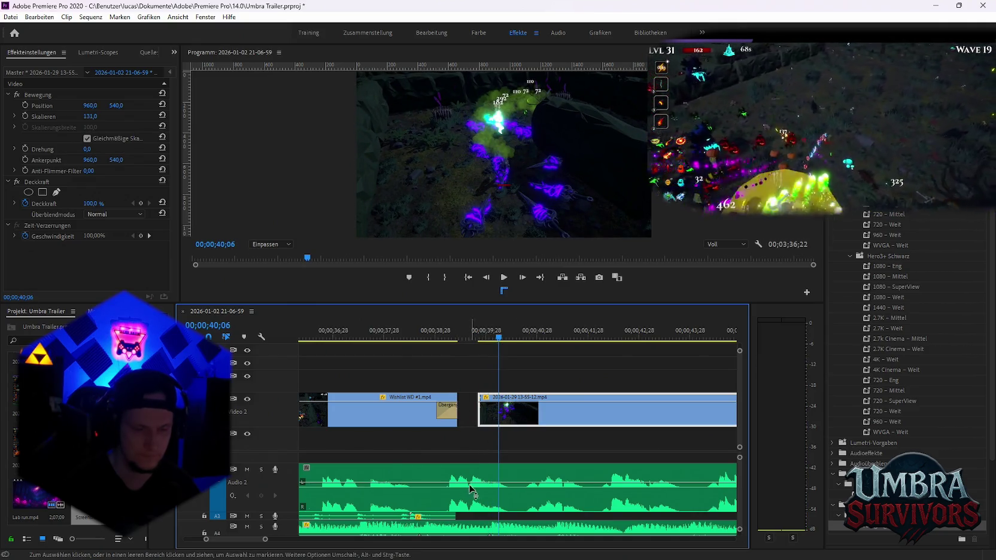
{"action": "key", "text": "minus"}
{"action": "key", "text": "minus"}
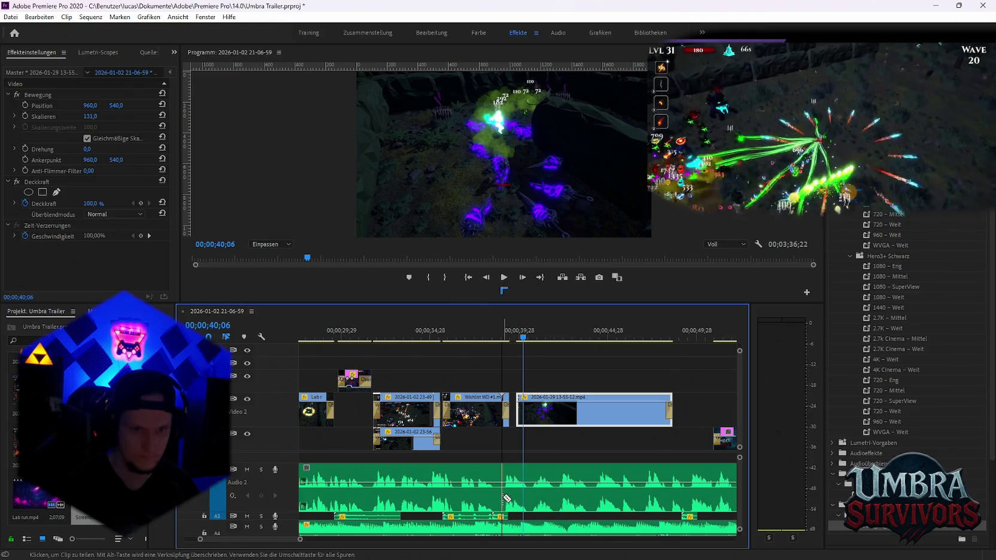
Nudge Trailer Voice later, butt the 13-55-12 clip against Wishlist WD #1.mp4, and play from 0:39.
{"action": "key", "text": "v"}
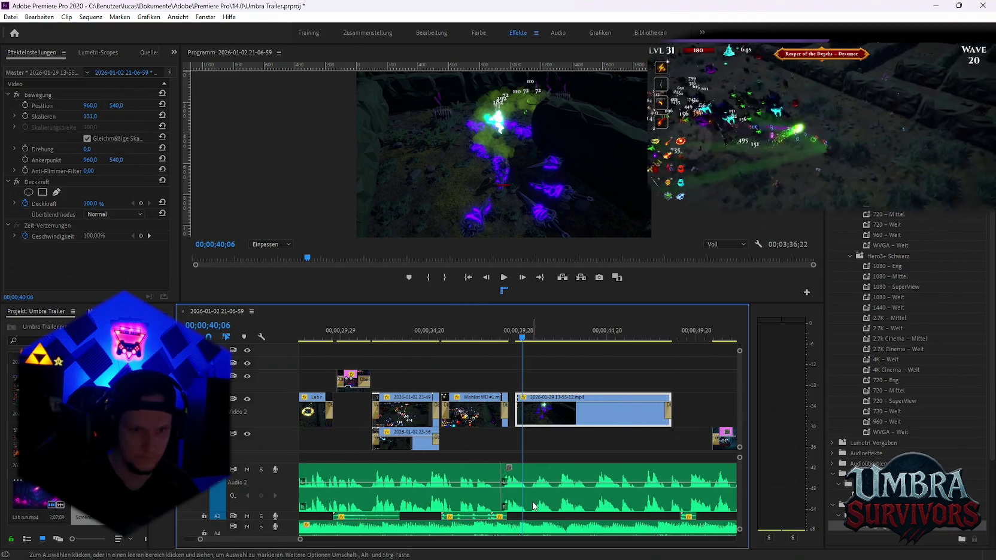
{"action": "left_click_drag", "start_coordinate": [531, 505], "coordinate": [541, 505]}
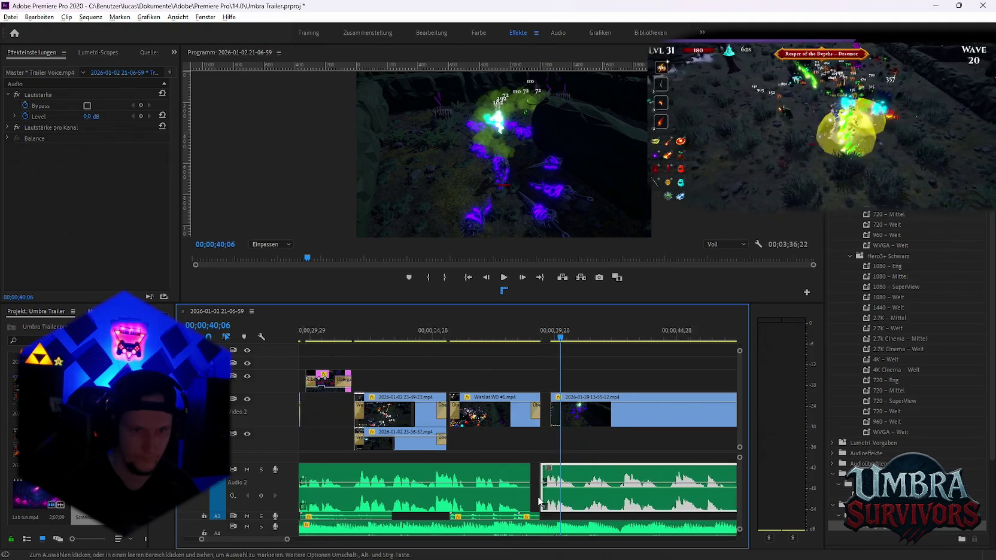
{"action": "key", "text": "equal"}
{"action": "key", "text": "space"}
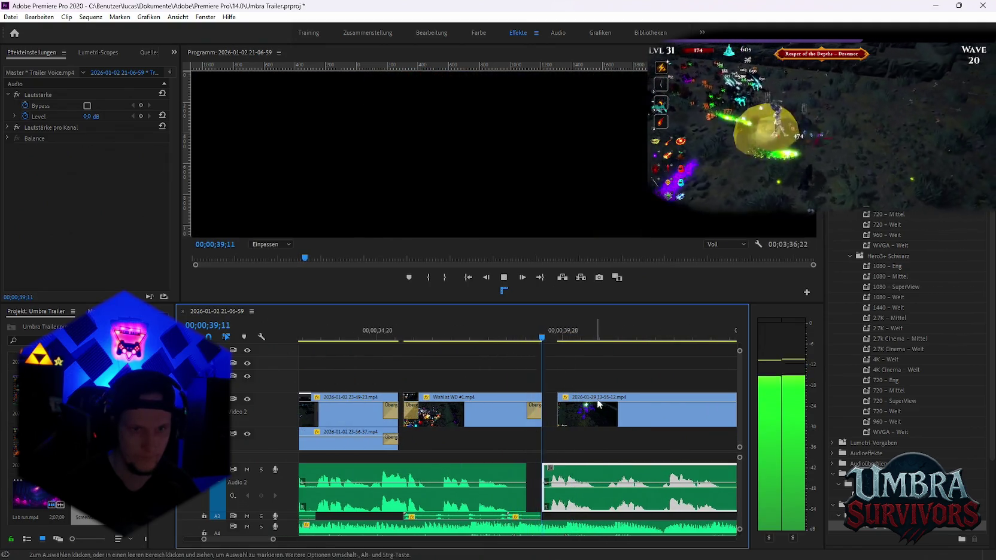
{"action": "left_click_drag", "start_coordinate": [592, 419], "coordinate": [594, 425]}
{"action": "left_click", "coordinate": [510, 341]}
{"action": "key", "text": "space"}
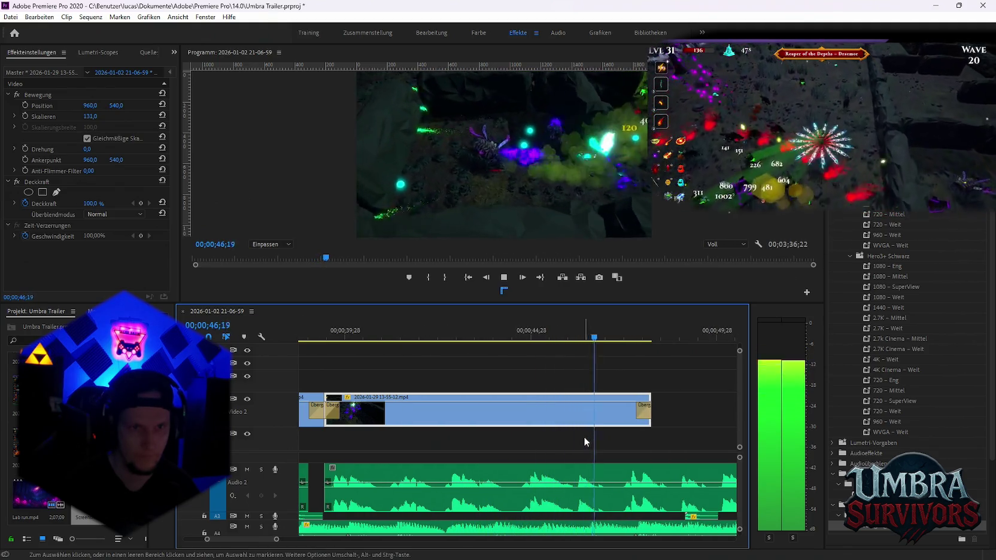
{"action": "key", "text": "space"}
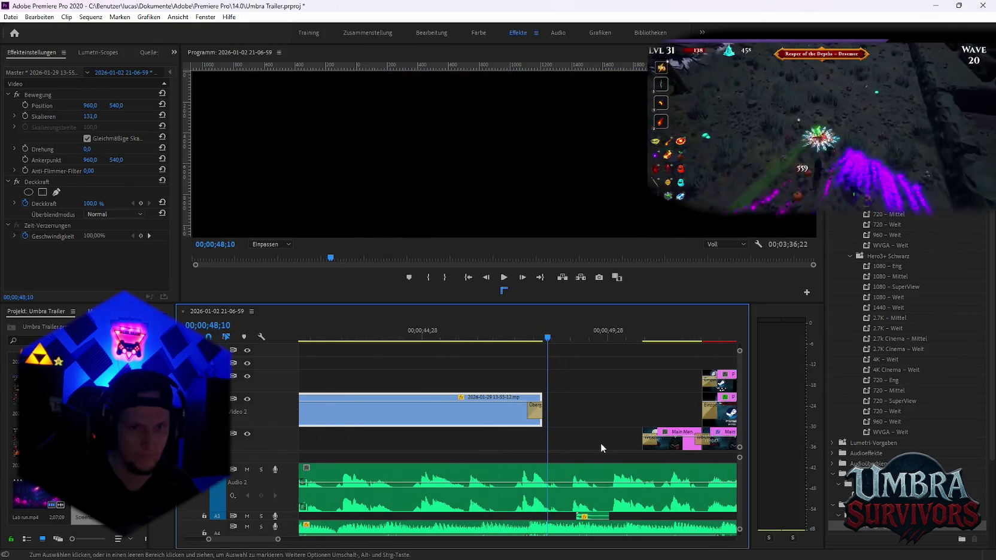
{"action": "key", "text": "minus"}
{"action": "key", "text": "minus"}
{"action": "key", "text": "minus"}
{"action": "key", "text": "equal"}
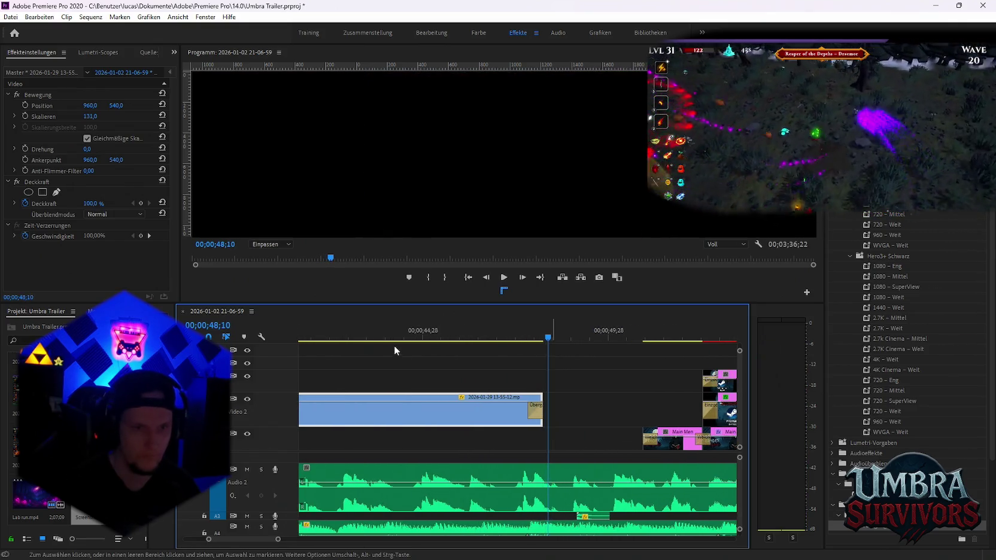
{"action": "mouse_move", "coordinate": [366, 336]}
{"action": "left_mouse_down"}
{"action": "mouse_move", "coordinate": [471, 353]}
{"action": "mouse_move", "coordinate": [443, 355]}
{"action": "mouse_move", "coordinate": [471, 363]}
{"action": "left_mouse_up"}
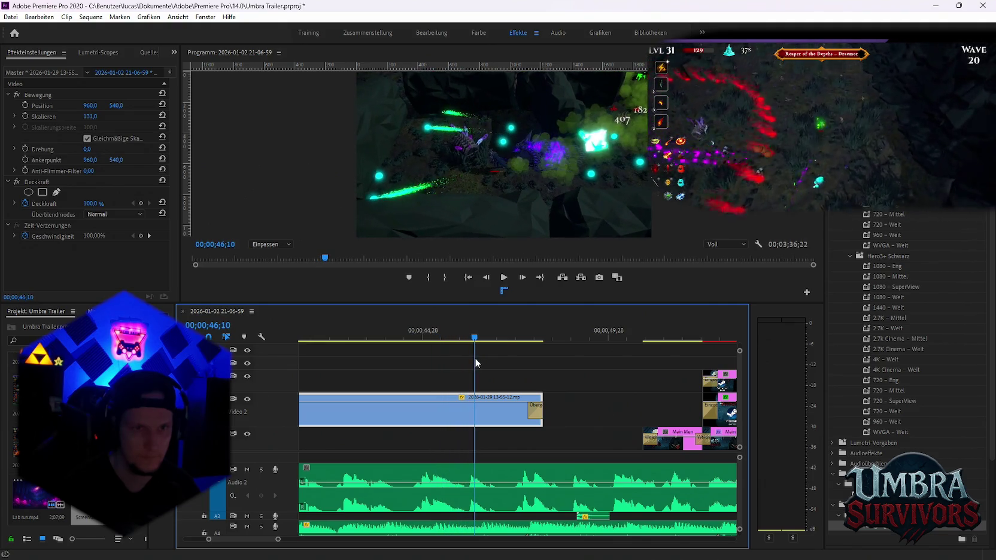
{"action": "scroll", "coordinate": [470, 424], "scroll_direction": "up", "scroll_amount": 2}
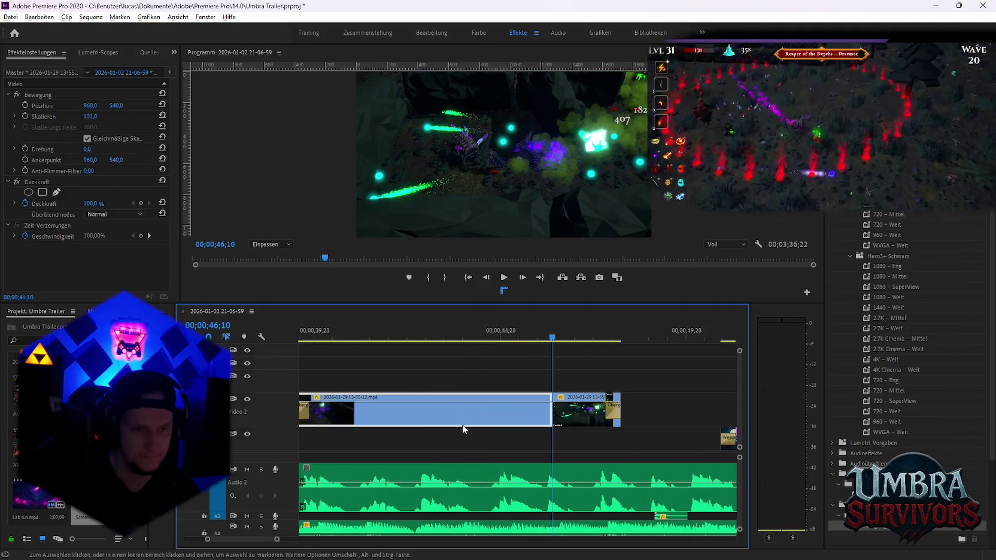
{"action": "scroll", "coordinate": [473, 425], "scroll_direction": "up", "scroll_amount": 2}
{"action": "scroll", "coordinate": [478, 426], "scroll_direction": "up", "scroll_amount": 2}
{"action": "left_click", "coordinate": [374, 338]}
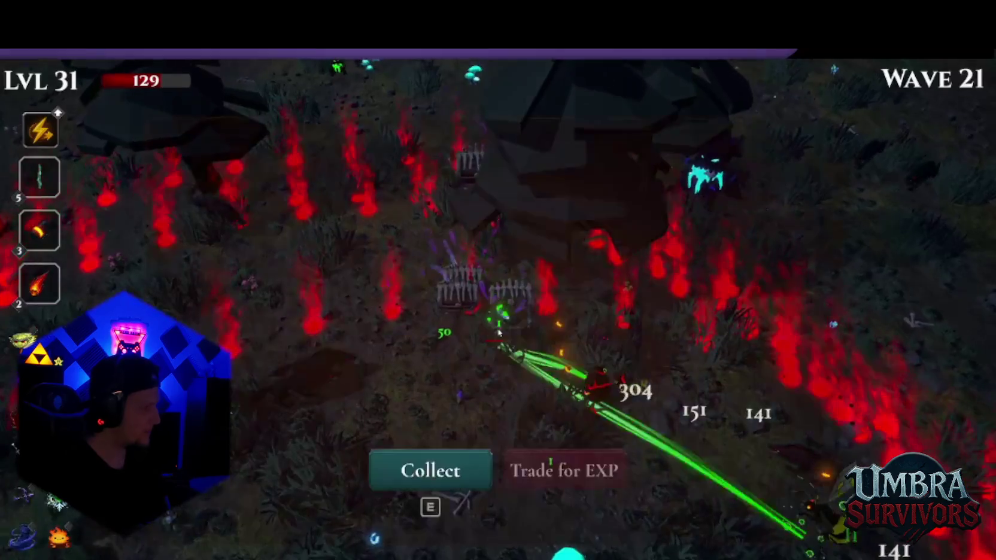
Collect three rewards with E, including Ice Wave and a fire spirit, and play into wave 21.
{"action": "key", "text": "e"}
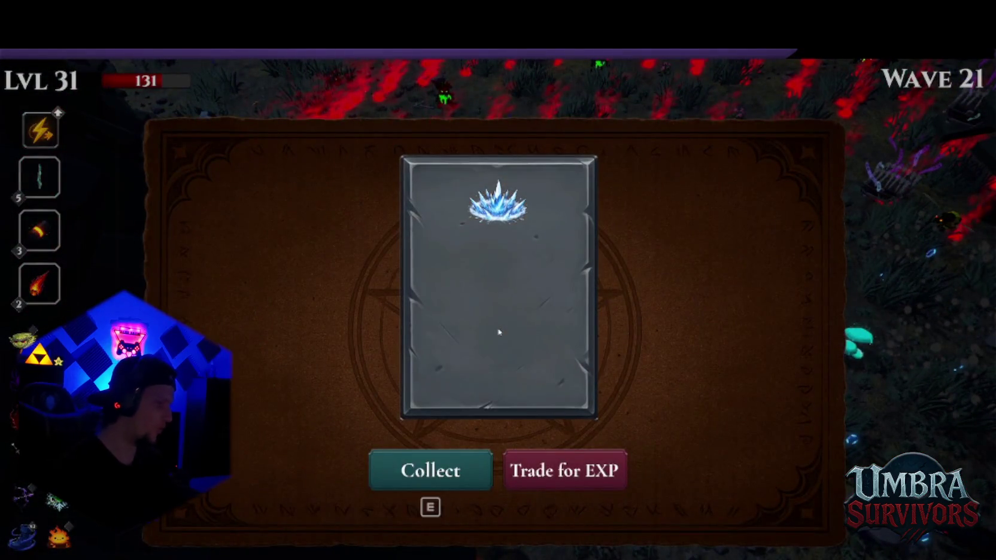
{"action": "key", "text": "e"}
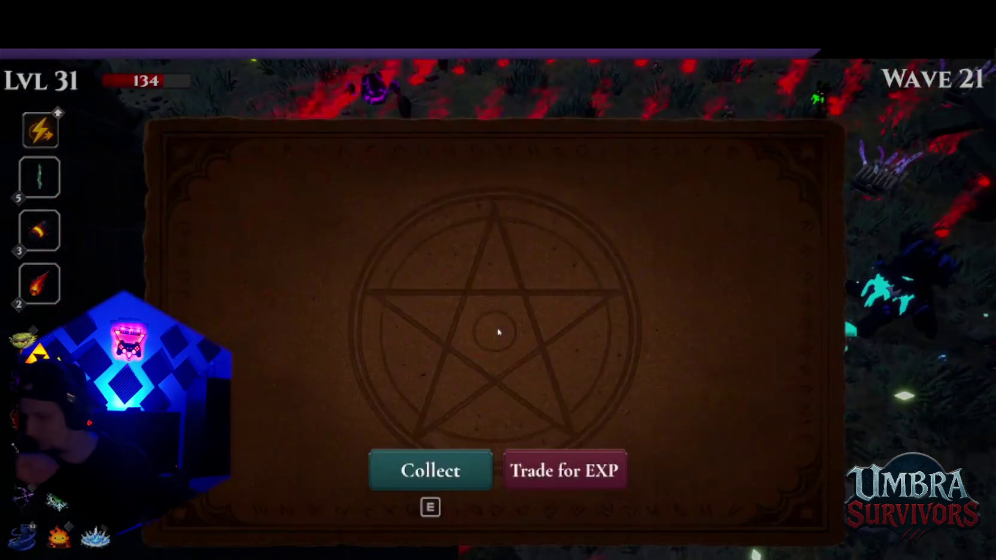
{"action": "key", "text": "e"}
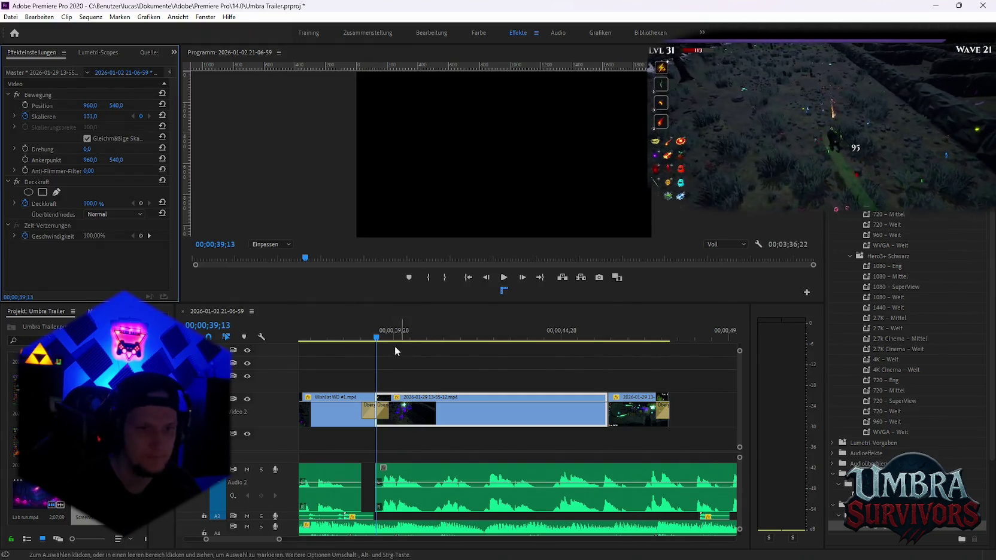
Keyframe the gameplay clip's scale to ramp from 131 up to about 285 near 46 seconds, then preview the zoom.
{"action": "left_click_drag", "start_coordinate": [378, 340], "coordinate": [604, 352]}
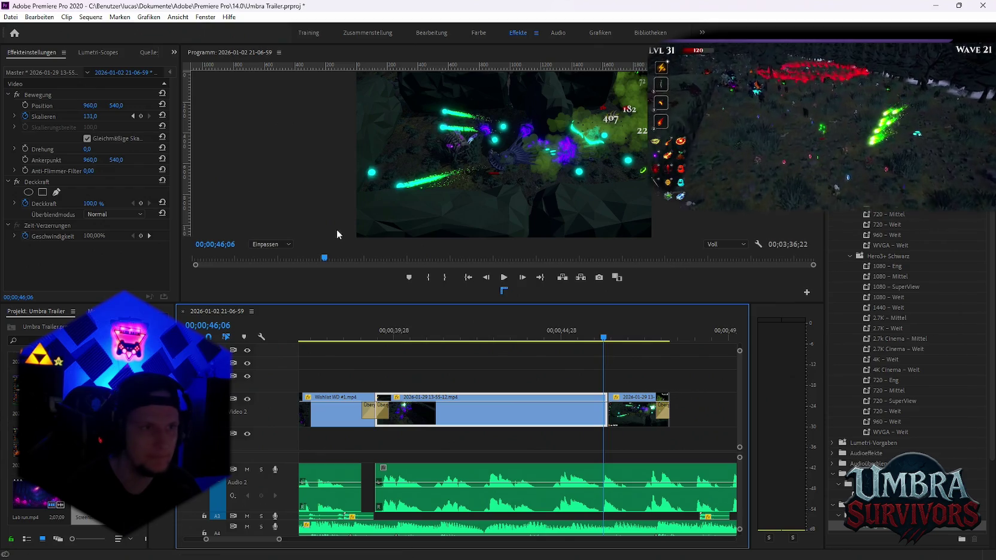
{"action": "left_click", "coordinate": [140, 117]}
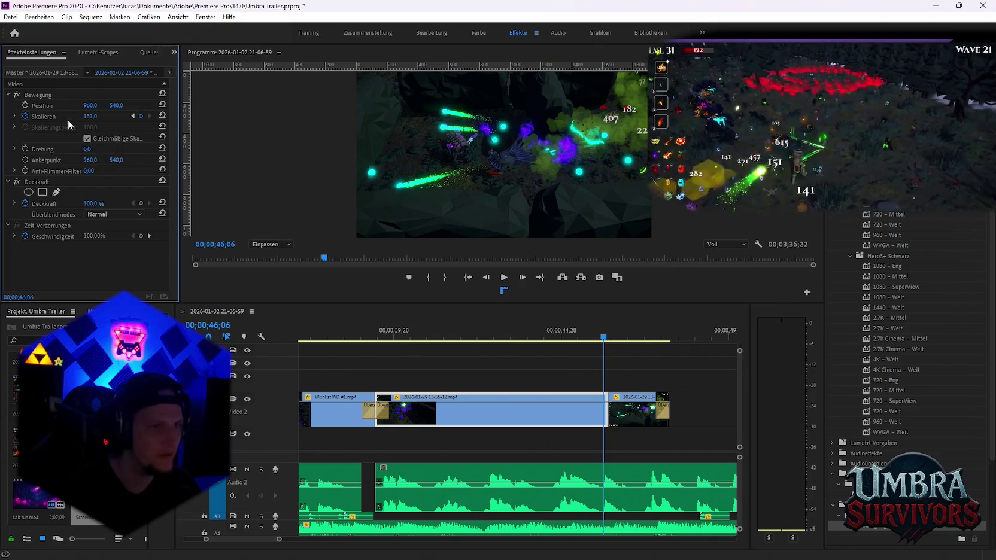
{"action": "mouse_move", "coordinate": [90, 116]}
{"action": "left_mouse_down"}
{"action": "mouse_move", "coordinate": [138, 116]}
{"action": "mouse_move", "coordinate": [98, 117]}
{"action": "left_mouse_up"}
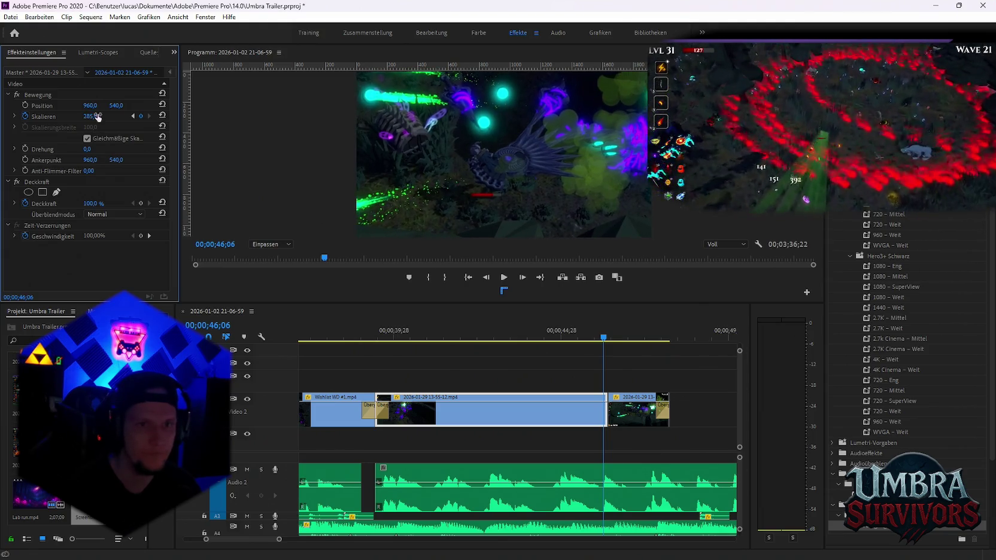
{"action": "left_click", "coordinate": [369, 339]}
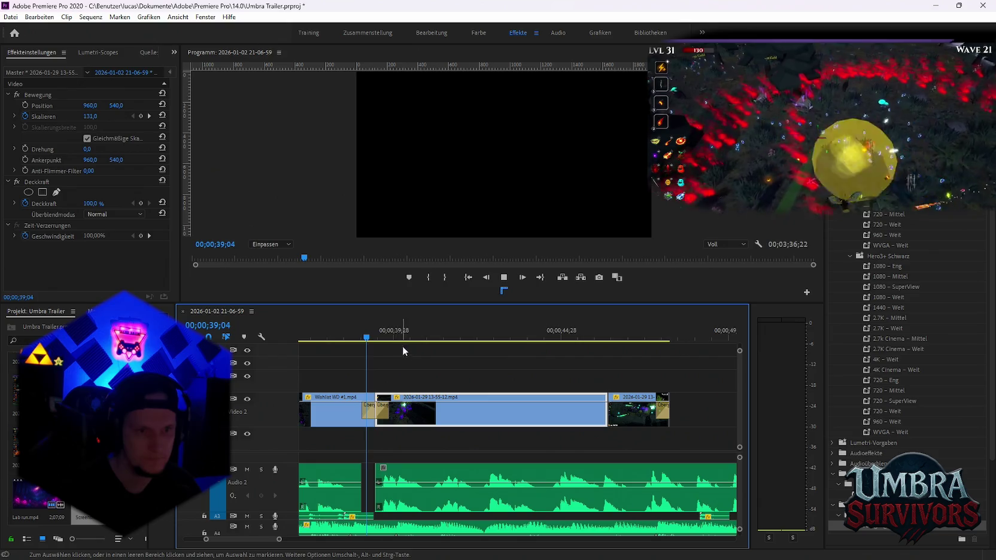
{"action": "key", "text": "space"}
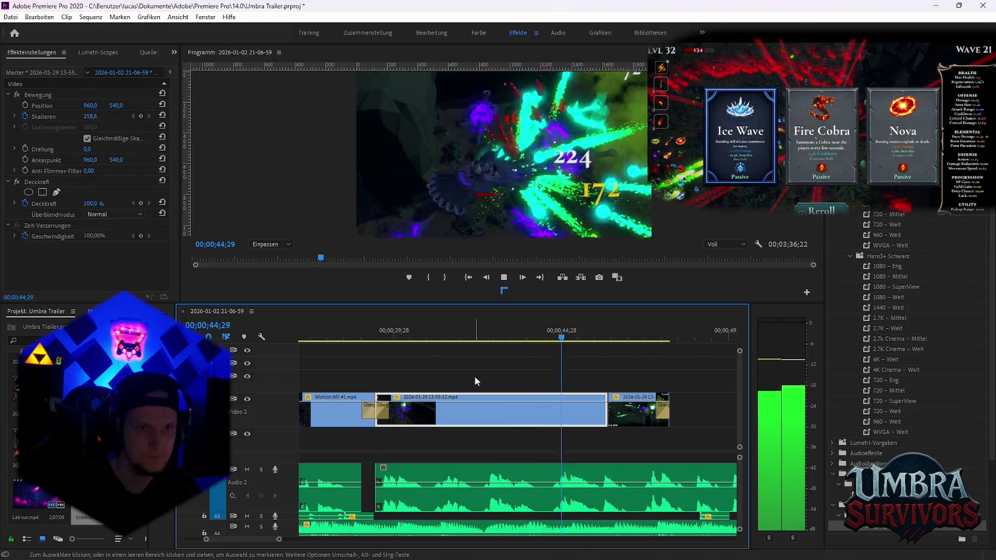
{"action": "key", "text": "space"}
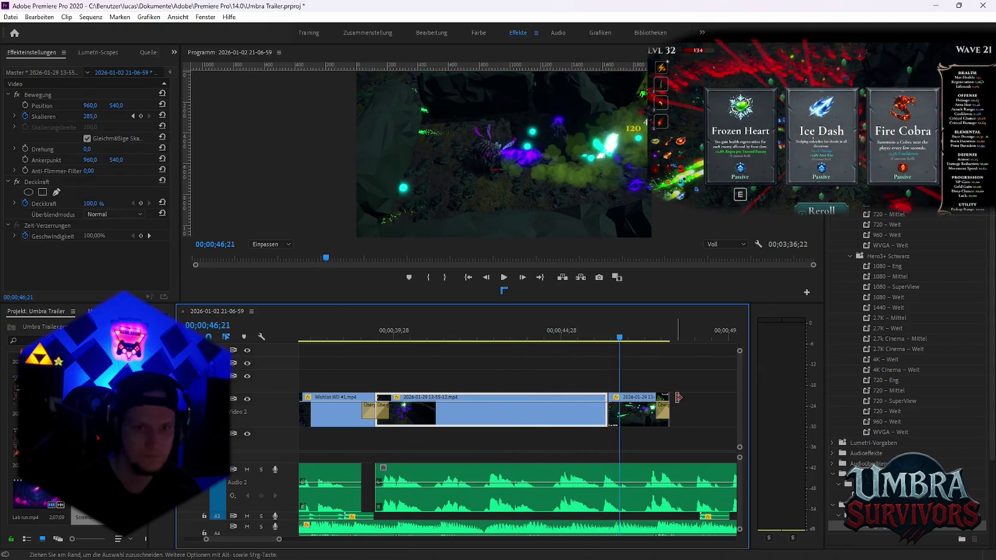
Move the short gameplay clip showing the Ice Dash card up onto the top video track.
{"action": "scroll", "coordinate": [566, 432], "scroll_direction": "down", "scroll_amount": 2}
{"action": "scroll", "coordinate": [561, 413], "scroll_direction": "down", "scroll_amount": 2}
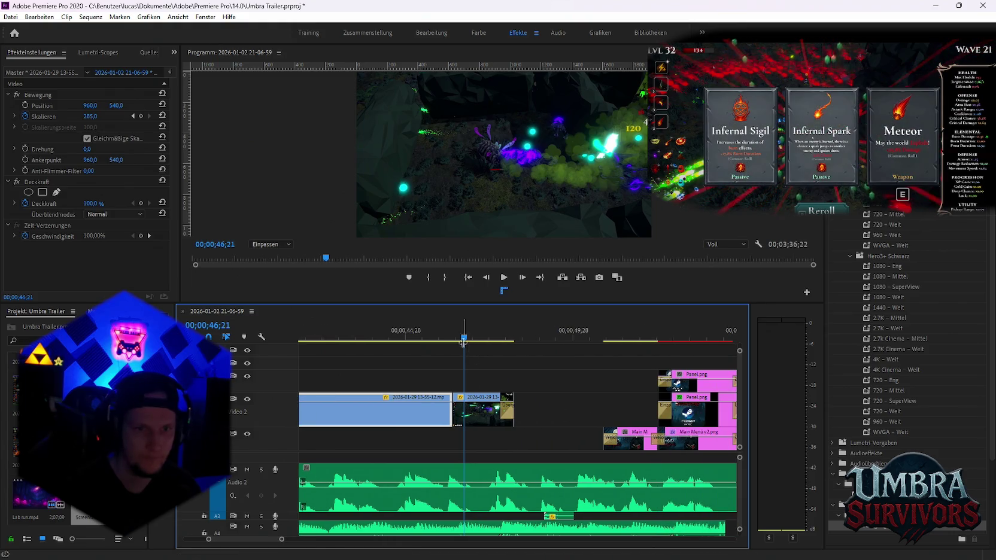
{"action": "left_click_drag", "start_coordinate": [464, 342], "coordinate": [482, 342]}
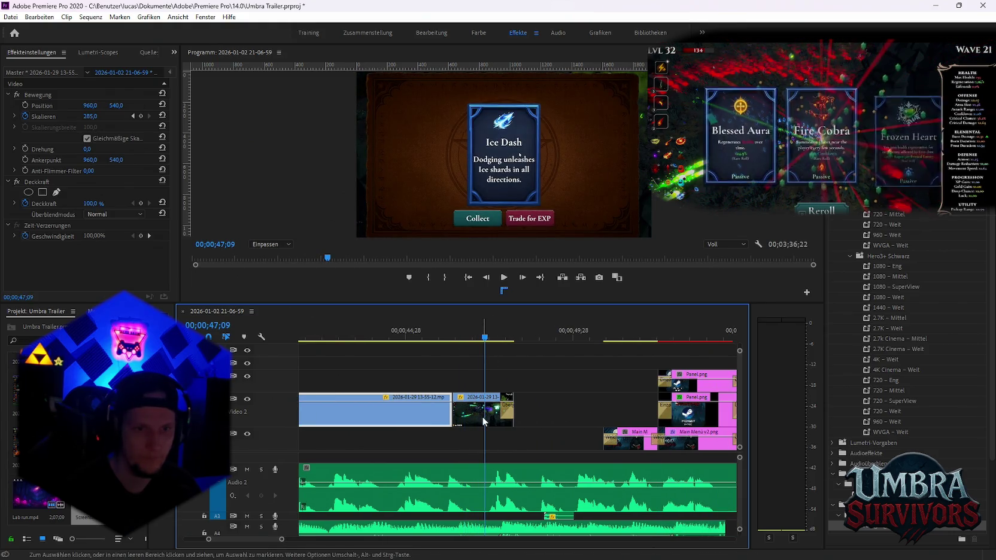
{"action": "mouse_move", "coordinate": [484, 422]}
{"action": "left_mouse_down"}
{"action": "mouse_move", "coordinate": [501, 373]}
{"action": "mouse_move", "coordinate": [465, 372]}
{"action": "mouse_move", "coordinate": [609, 363]}
{"action": "left_mouse_up"}
{"action": "left_click", "coordinate": [578, 339]}
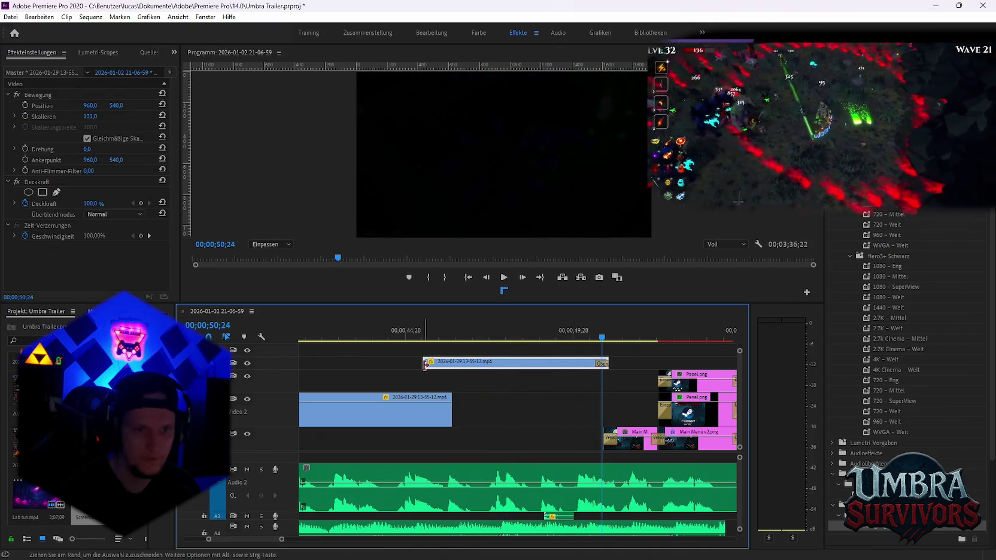
Slide the top-track clip earlier, trim its start and extend its end to a 00;00;05;16 length.
{"action": "left_click_drag", "start_coordinate": [547, 364], "coordinate": [471, 363]}
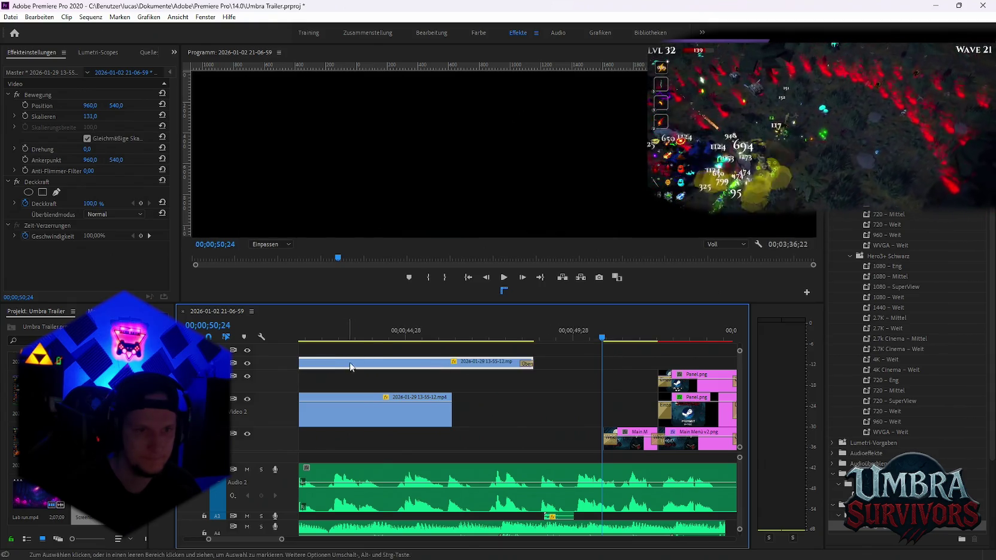
{"action": "scroll", "coordinate": [379, 368], "scroll_direction": "up", "scroll_amount": 3}
{"action": "left_click_drag", "start_coordinate": [351, 361], "coordinate": [564, 362]}
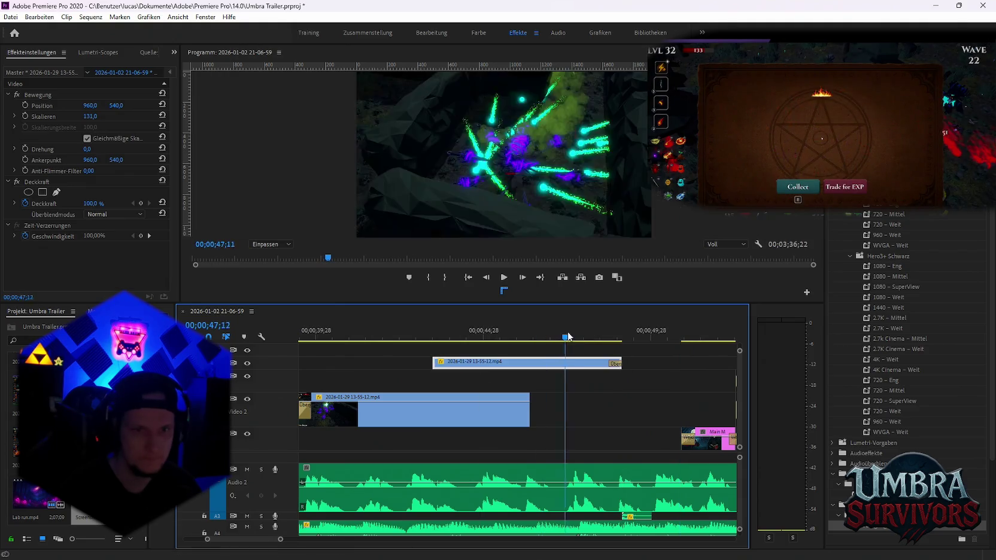
{"action": "scroll", "coordinate": [487, 367], "scroll_direction": "down", "scroll_amount": 3}
{"action": "scroll", "coordinate": [487, 367], "scroll_direction": "down", "scroll_amount": 2}
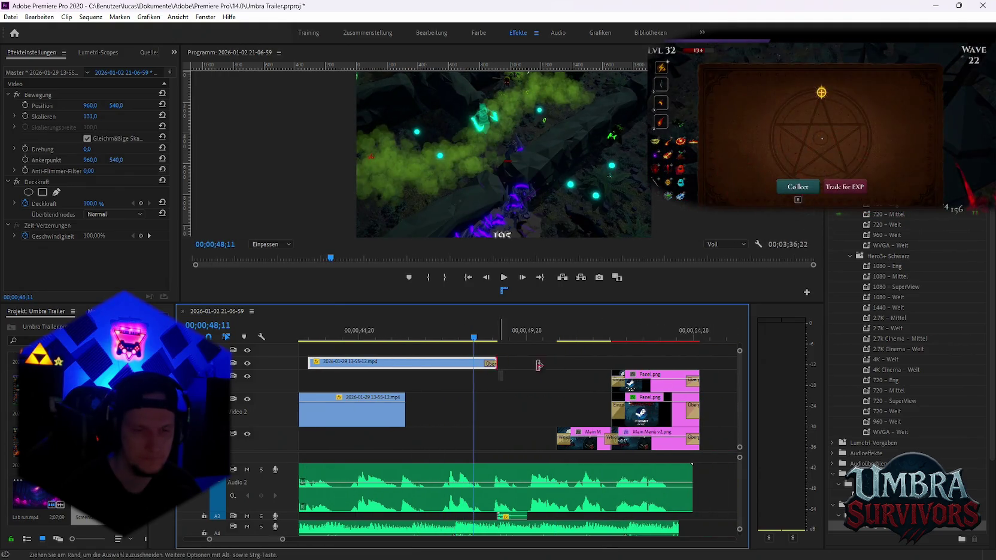
{"action": "left_click_drag", "start_coordinate": [539, 365], "coordinate": [580, 363]}
{"action": "left_click_drag", "start_coordinate": [474, 339], "coordinate": [558, 343]}
{"action": "left_click_drag", "start_coordinate": [312, 362], "coordinate": [489, 362]}
Trim and slide the upper gameplay clip to span about 43–50 seconds, then drop it one track lower.
{"action": "mouse_move", "coordinate": [574, 362]}
{"action": "left_mouse_down"}
{"action": "mouse_move", "coordinate": [445, 363]}
{"action": "mouse_move", "coordinate": [547, 363]}
{"action": "left_mouse_up"}
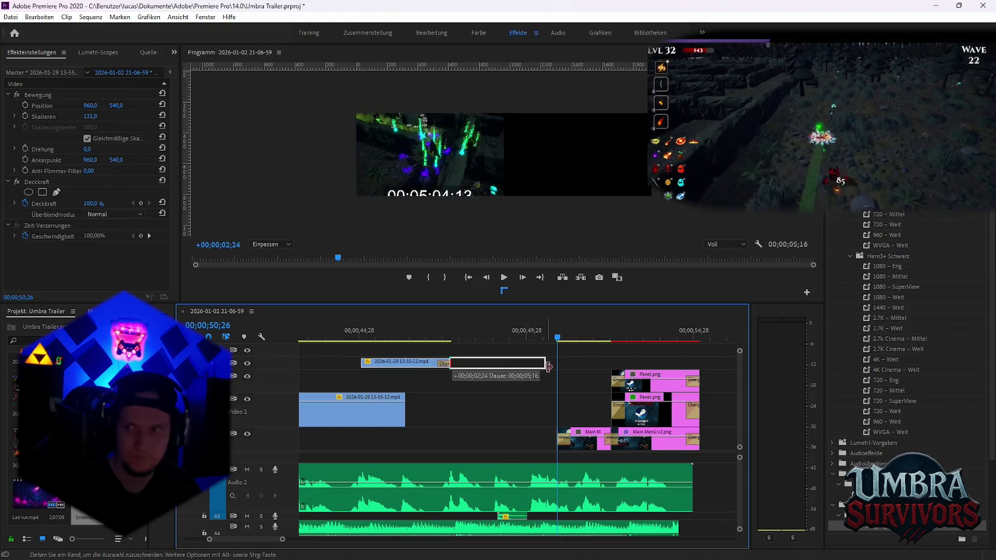
{"action": "left_click_drag", "start_coordinate": [439, 339], "coordinate": [503, 340]}
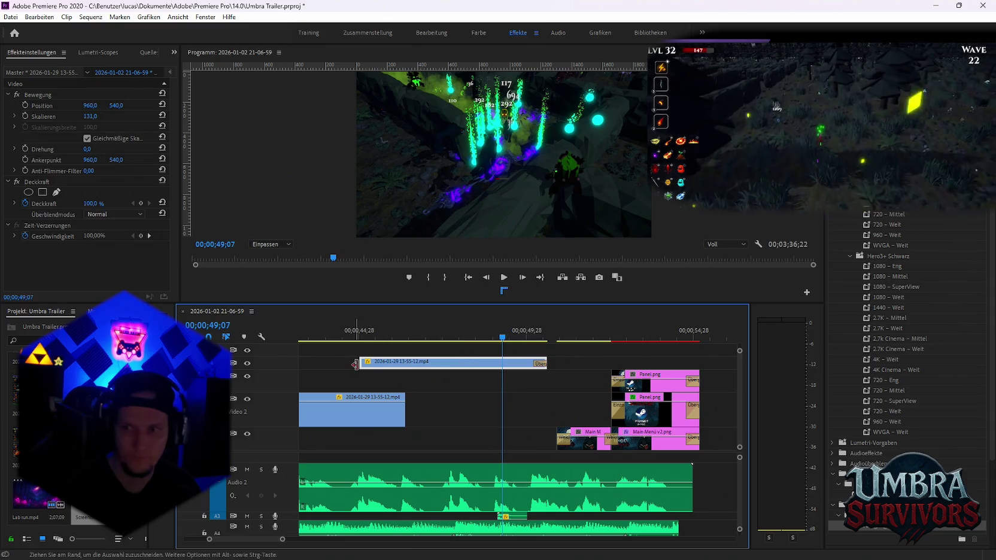
{"action": "mouse_move", "coordinate": [427, 364]}
{"action": "left_mouse_down"}
{"action": "mouse_move", "coordinate": [455, 363]}
{"action": "mouse_move", "coordinate": [377, 363]}
{"action": "left_mouse_up"}
{"action": "left_click_drag", "start_coordinate": [447, 362], "coordinate": [643, 363]}
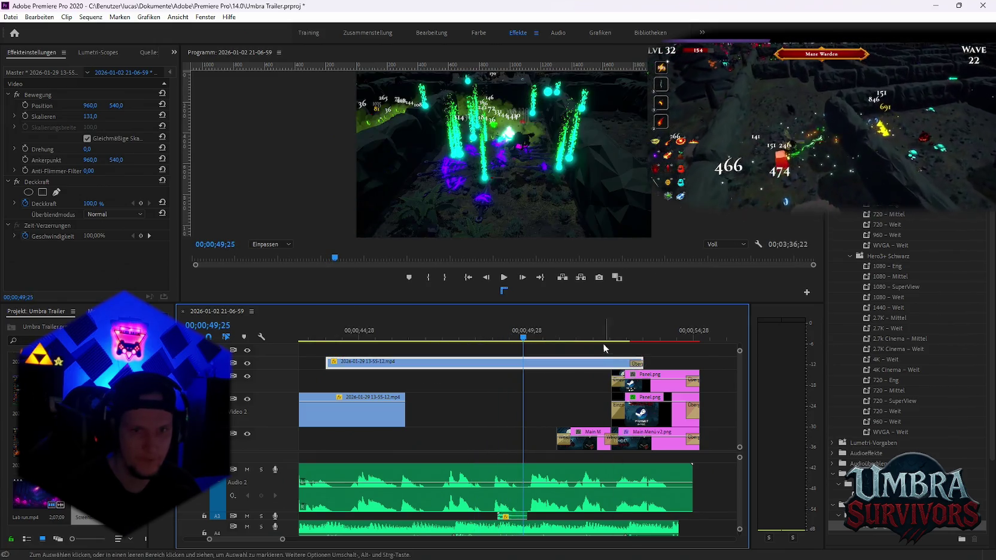
{"action": "mouse_move", "coordinate": [601, 339]}
{"action": "left_mouse_down"}
{"action": "mouse_move", "coordinate": [640, 341]}
{"action": "mouse_move", "coordinate": [597, 340]}
{"action": "left_mouse_up"}
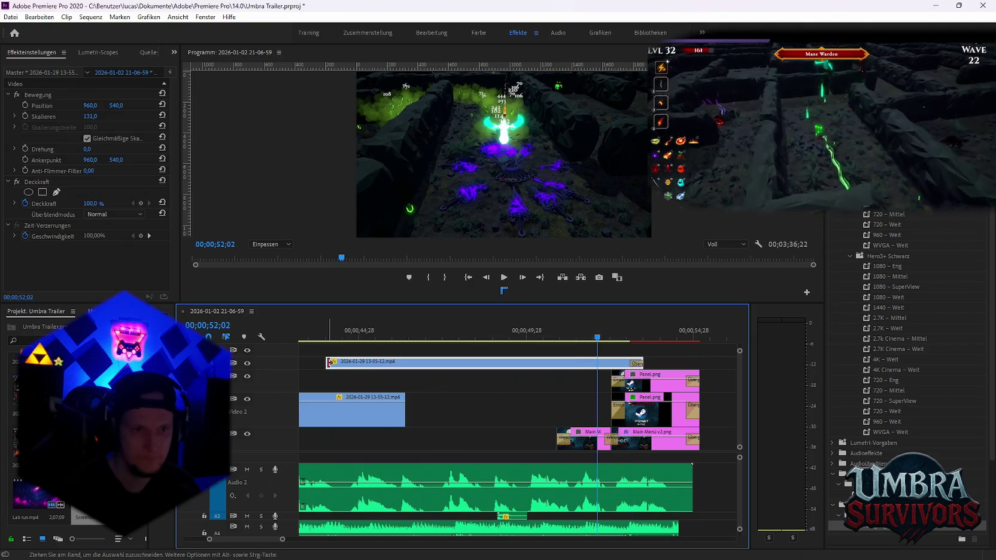
{"action": "mouse_move", "coordinate": [528, 367]}
{"action": "left_mouse_down"}
{"action": "mouse_move", "coordinate": [467, 351]}
{"action": "mouse_move", "coordinate": [597, 351]}
{"action": "mouse_move", "coordinate": [603, 340]}
{"action": "mouse_move", "coordinate": [587, 340]}
{"action": "left_mouse_up"}
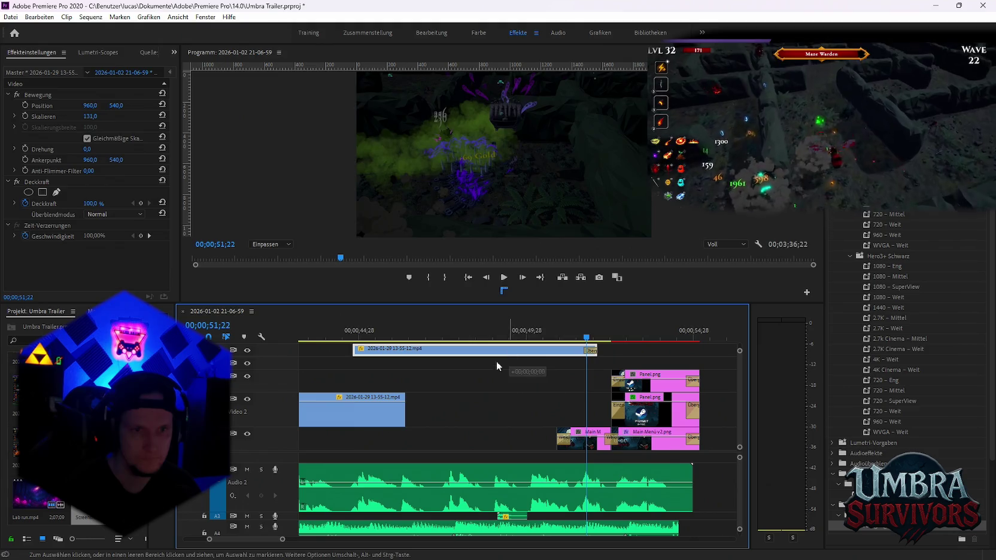
{"action": "left_click_drag", "start_coordinate": [496, 361], "coordinate": [446, 374]}
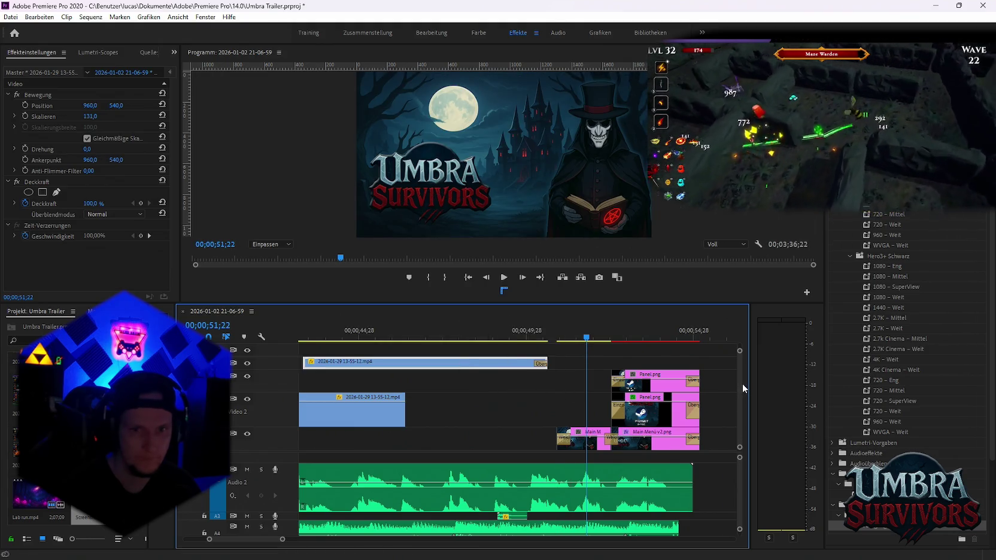
Drag the top gameplay clip's end out past the Panel.png clips to about 56 seconds, previewing from 49;16.
{"action": "scroll", "coordinate": [741, 387], "scroll_direction": "up", "scroll_amount": 2}
{"action": "left_click", "coordinate": [514, 338]}
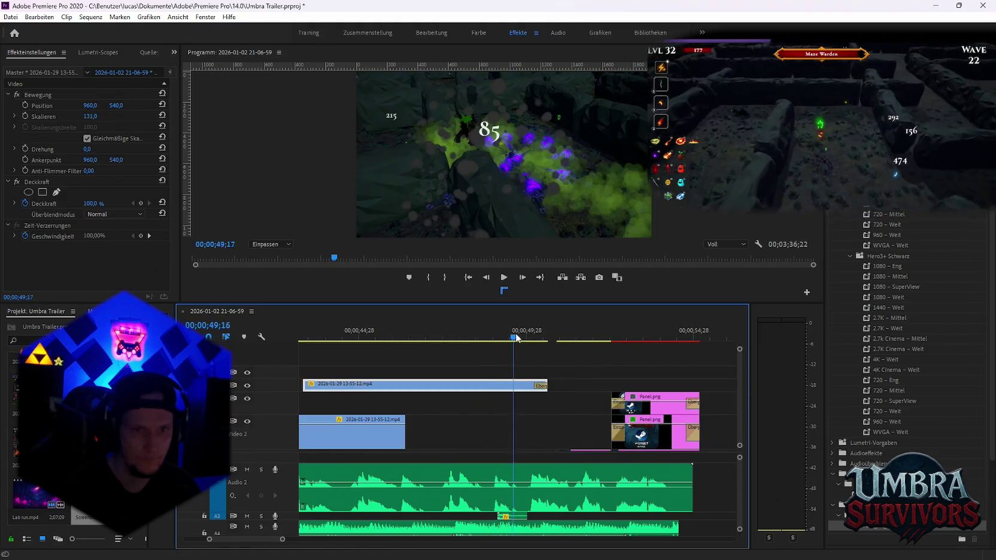
{"action": "left_click_drag", "start_coordinate": [516, 338], "coordinate": [533, 338]}
{"action": "left_click_drag", "start_coordinate": [547, 385], "coordinate": [709, 384]}
{"action": "key", "text": "space"}
{"action": "left_click", "coordinate": [685, 339]}
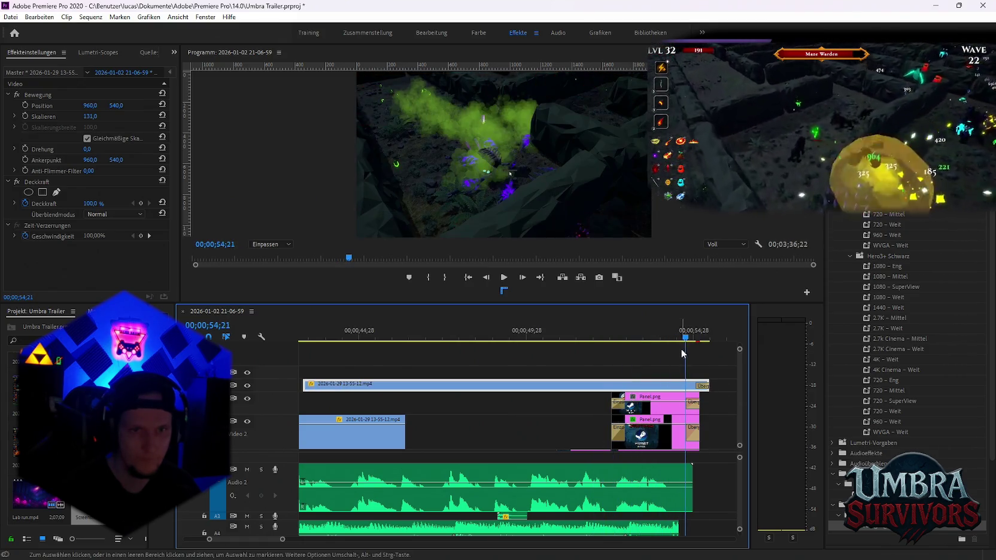
{"action": "scroll", "coordinate": [626, 371], "scroll_direction": "down", "scroll_amount": 3}
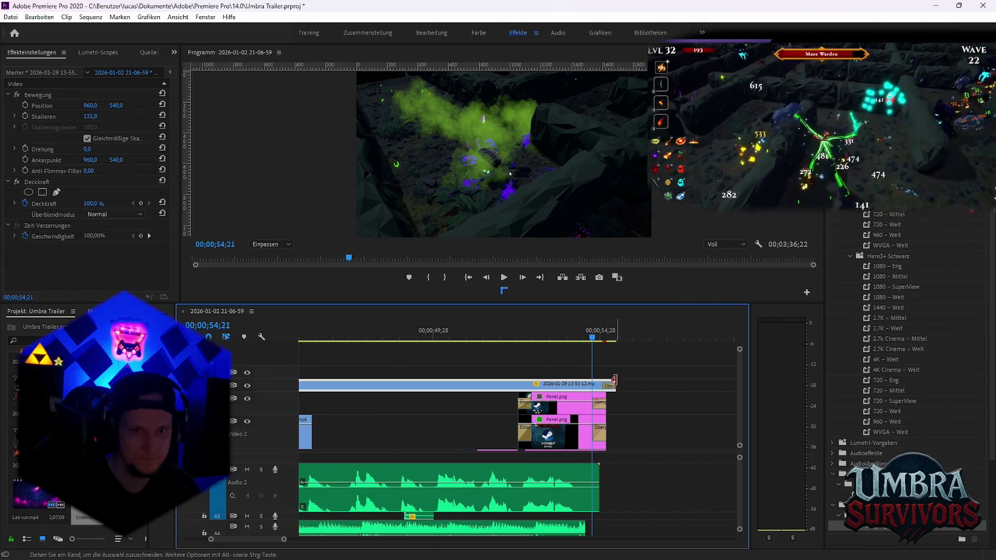
{"action": "left_click_drag", "start_coordinate": [614, 380], "coordinate": [663, 384]}
{"action": "left_click_drag", "start_coordinate": [625, 338], "coordinate": [651, 340]}
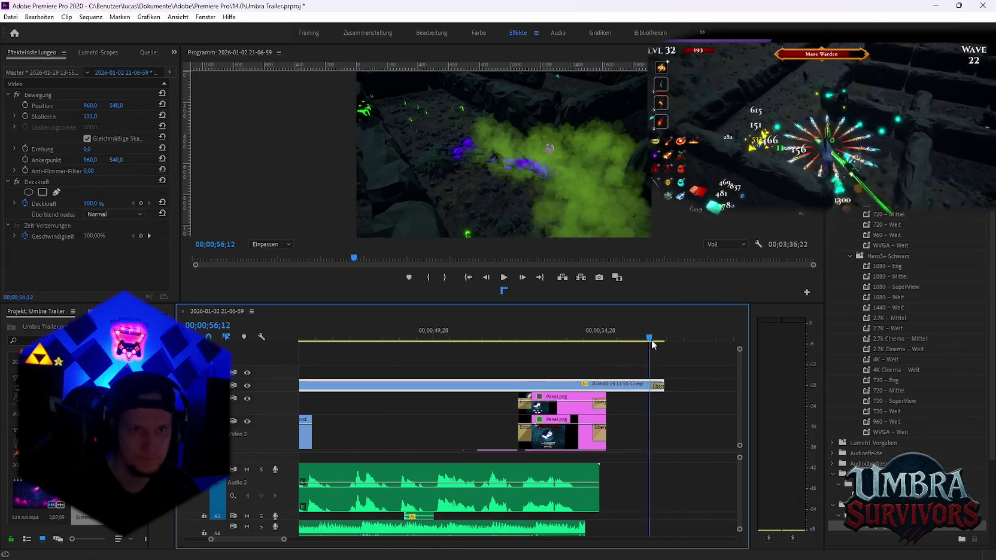
Extend the top gameplay clip's end in several drags toward the 1:05 mark, scrubbing to check.
{"action": "scroll", "coordinate": [628, 366], "scroll_direction": "down", "scroll_amount": 3}
{"action": "scroll", "coordinate": [628, 366], "scroll_direction": "down", "scroll_amount": 2}
{"action": "left_click_drag", "start_coordinate": [508, 384], "coordinate": [569, 383]}
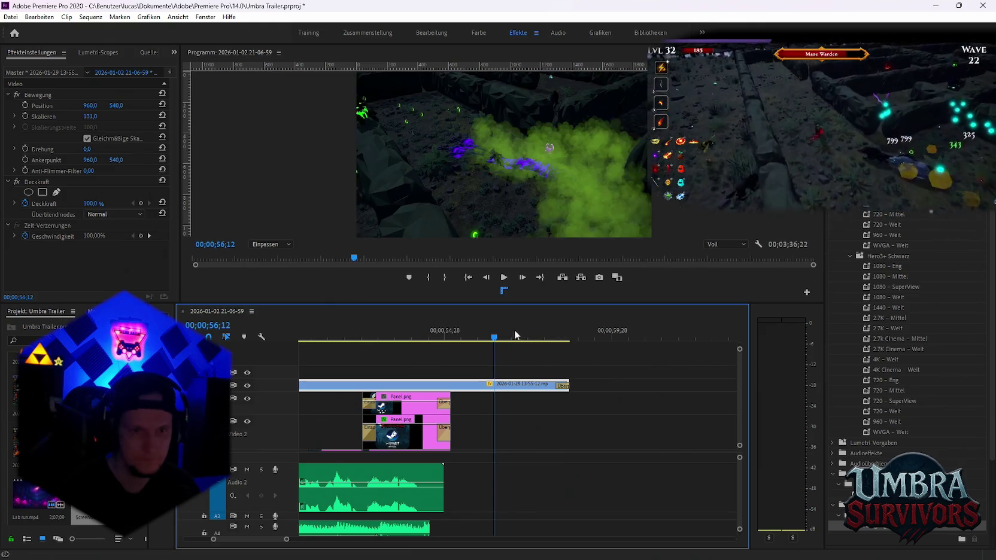
{"action": "mouse_move", "coordinate": [515, 337]}
{"action": "left_mouse_down"}
{"action": "mouse_move", "coordinate": [569, 339]}
{"action": "mouse_move", "coordinate": [553, 339]}
{"action": "left_mouse_up"}
{"action": "left_click_drag", "start_coordinate": [569, 384], "coordinate": [663, 384]}
{"action": "left_click_drag", "start_coordinate": [620, 344], "coordinate": [656, 340]}
{"action": "scroll", "coordinate": [557, 402], "scroll_direction": "down", "scroll_amount": 4}
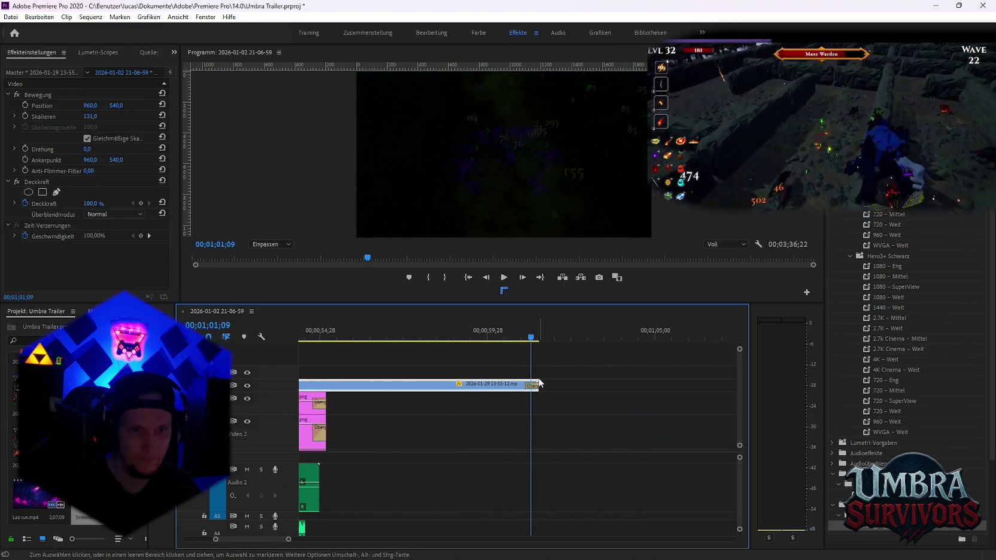
{"action": "left_click_drag", "start_coordinate": [539, 383], "coordinate": [627, 383]}
{"action": "left_click_drag", "start_coordinate": [573, 341], "coordinate": [617, 345]}
{"action": "left_click", "coordinate": [620, 344]}
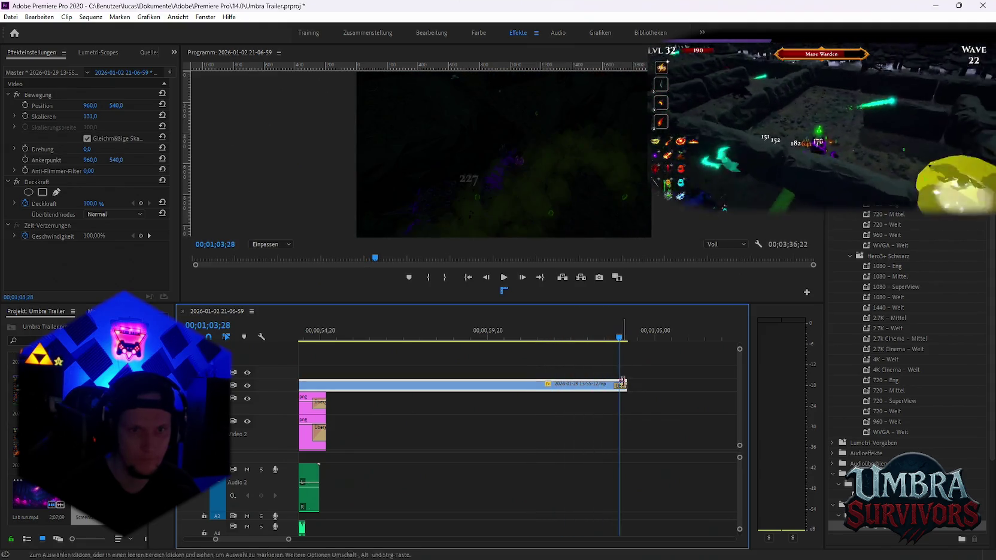
{"action": "left_click_drag", "start_coordinate": [628, 383], "coordinate": [700, 383]}
{"action": "left_click_drag", "start_coordinate": [619, 340], "coordinate": [674, 342]}
Undo the overshooting trim and verify the clip ends around 00;01;08 with black after it.
{"action": "scroll", "coordinate": [620, 374], "scroll_direction": "down", "scroll_amount": 2}
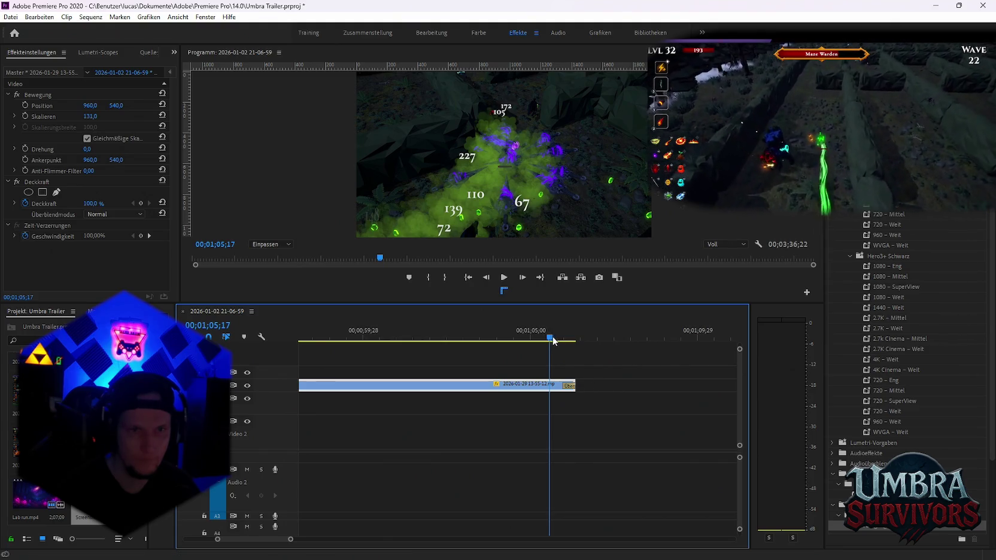
{"action": "left_click_drag", "start_coordinate": [553, 340], "coordinate": [561, 341]}
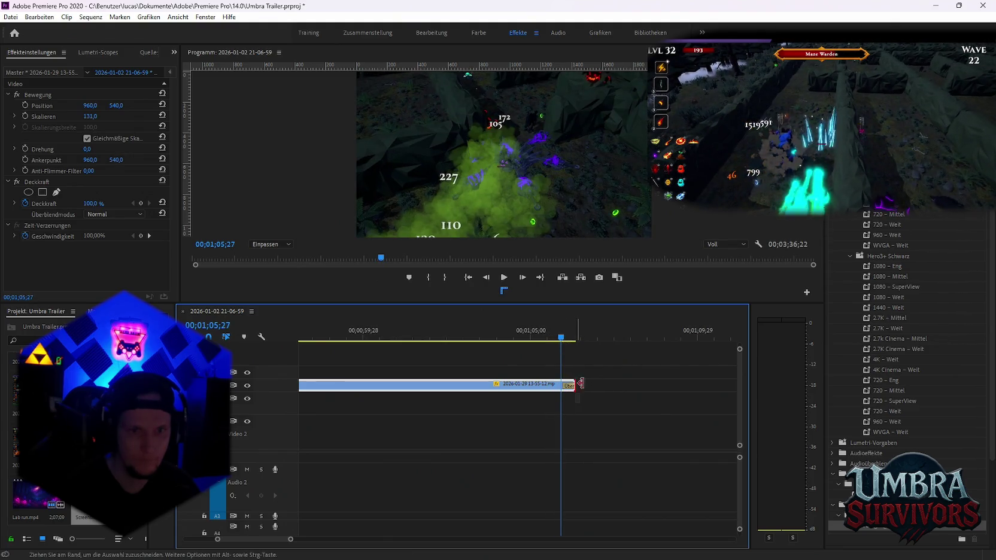
{"action": "key", "text": "ctrl+z"}
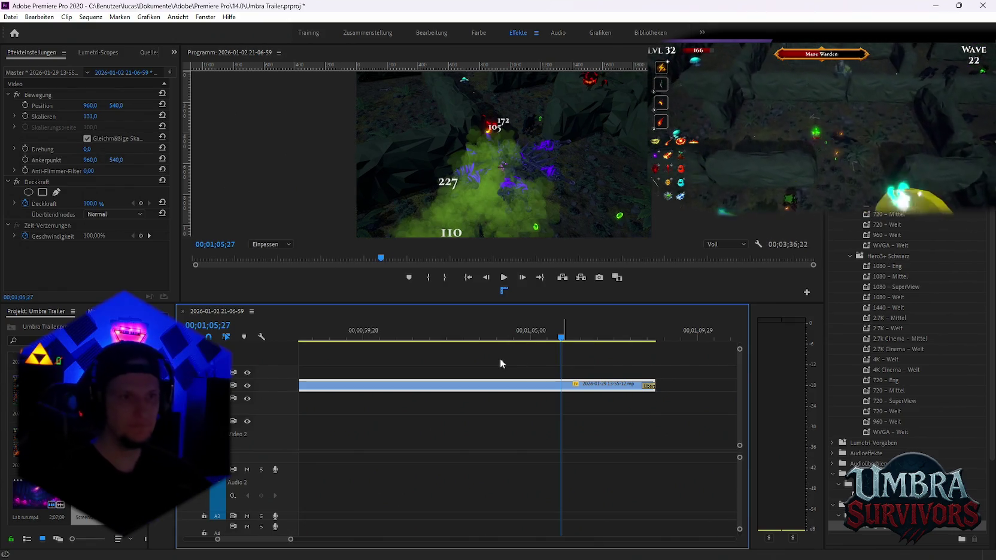
{"action": "left_click", "coordinate": [574, 344]}
{"action": "left_click_drag", "start_coordinate": [574, 344], "coordinate": [721, 344]}
{"action": "scroll", "coordinate": [596, 385], "scroll_direction": "down", "scroll_amount": 2}
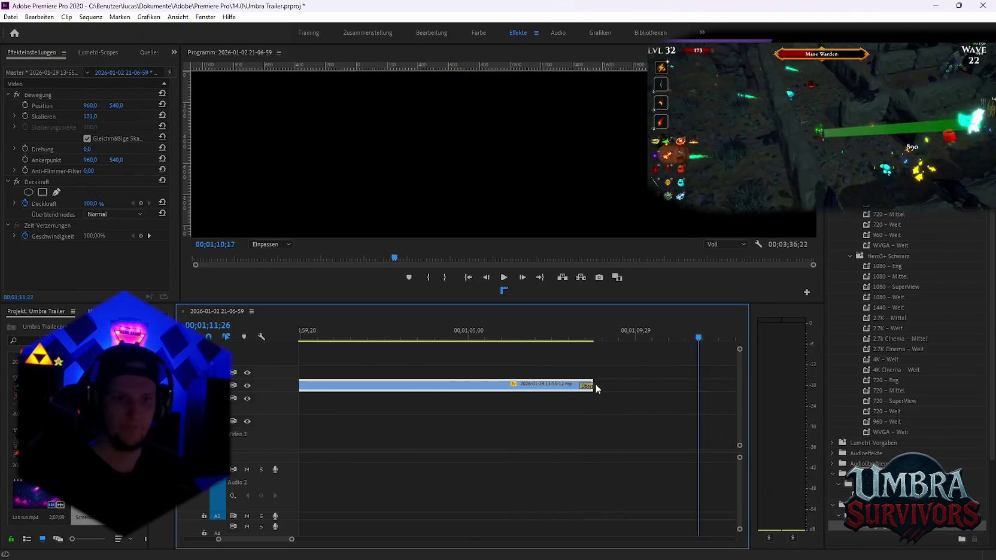
{"action": "left_click", "coordinate": [528, 337]}
{"action": "mouse_move", "coordinate": [528, 337]}
{"action": "left_mouse_down"}
{"action": "mouse_move", "coordinate": [552, 342]}
{"action": "mouse_move", "coordinate": [513, 346]}
{"action": "mouse_move", "coordinate": [547, 352]}
{"action": "mouse_move", "coordinate": [517, 355]}
{"action": "mouse_move", "coordinate": [561, 362]}
{"action": "left_mouse_up"}
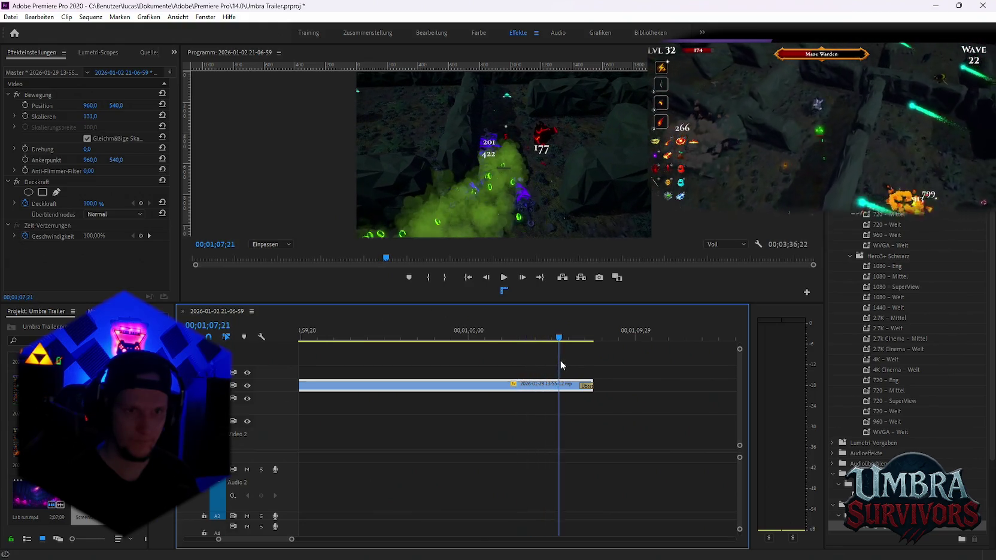
{"action": "left_click", "coordinate": [569, 404]}
{"action": "scroll", "coordinate": [485, 412], "scroll_direction": "down", "scroll_amount": 1}
{"action": "scroll", "coordinate": [479, 402], "scroll_direction": "down", "scroll_amount": 2}
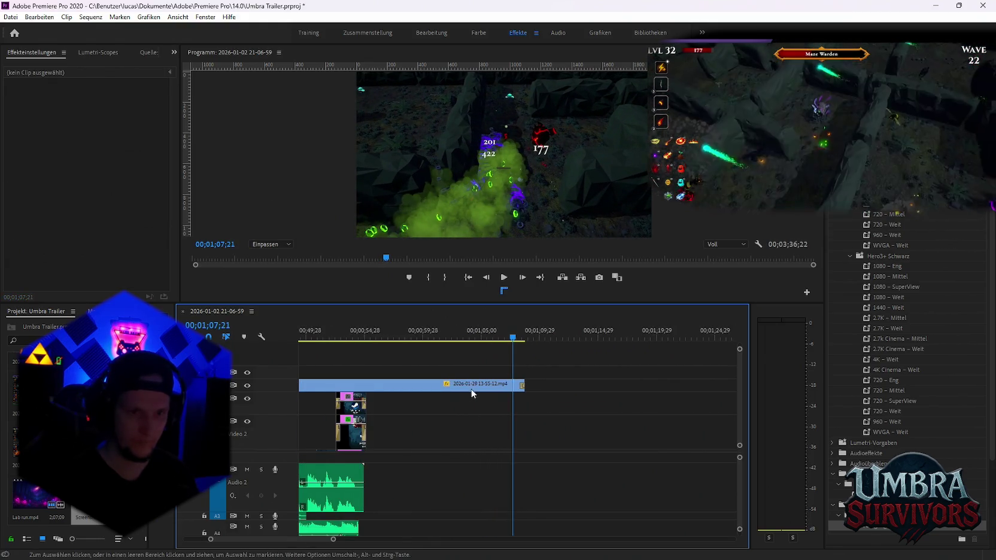
Delete the leftover long top-track clip and move the short piece slightly earlier.
{"action": "key", "text": "v"}
{"action": "left_click", "coordinate": [498, 386]}
{"action": "key", "text": "Delete"}
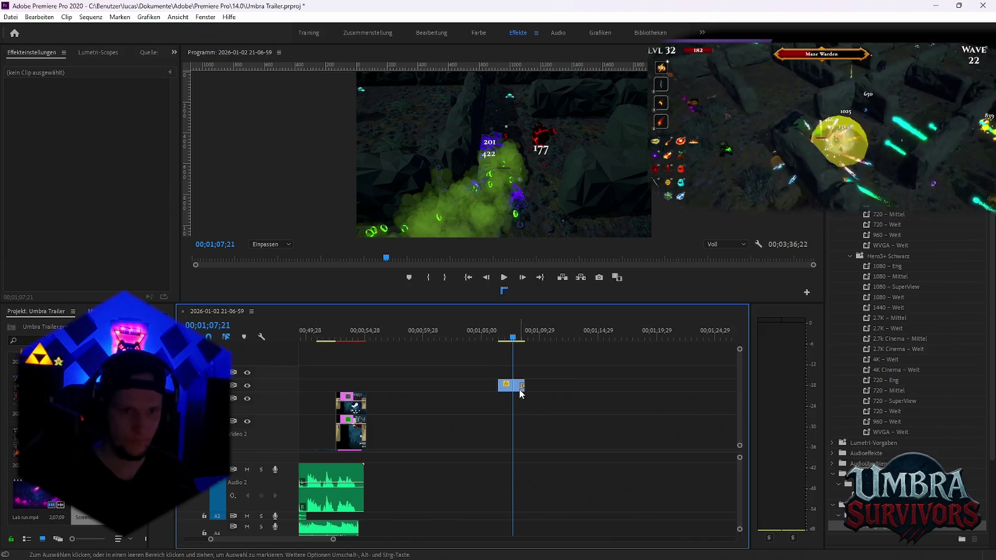
{"action": "scroll", "coordinate": [492, 420], "scroll_direction": "up", "scroll_amount": 3}
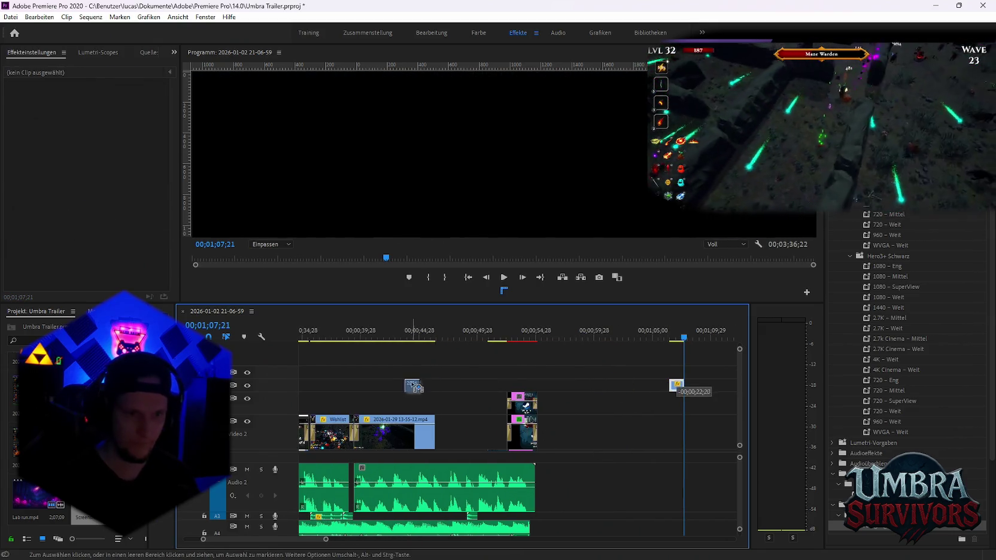
{"action": "left_click_drag", "start_coordinate": [413, 386], "coordinate": [411, 386]}
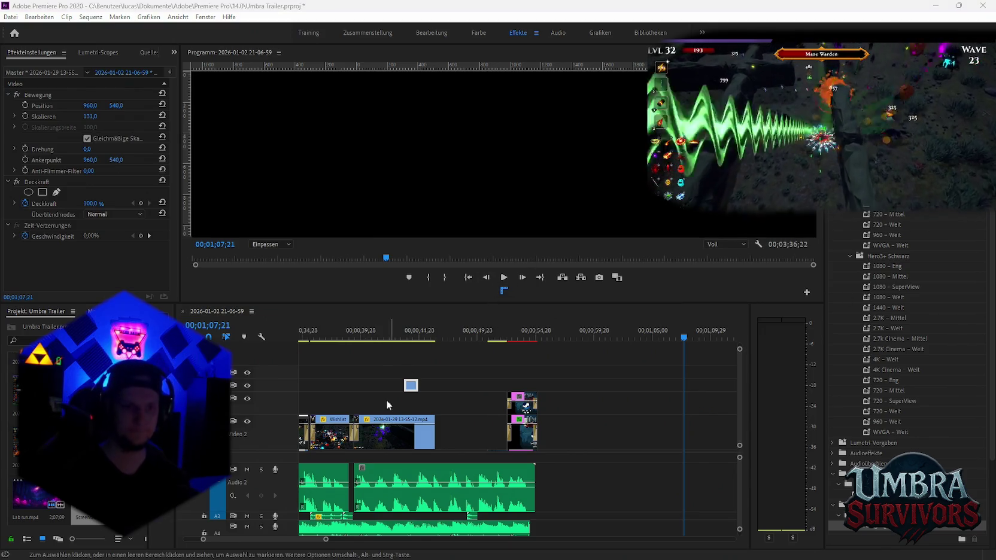
Place the short gameplay clip on Video 2 near 00;00;47 and play the section back.
{"action": "scroll", "coordinate": [386, 400], "scroll_direction": "up", "scroll_amount": 3}
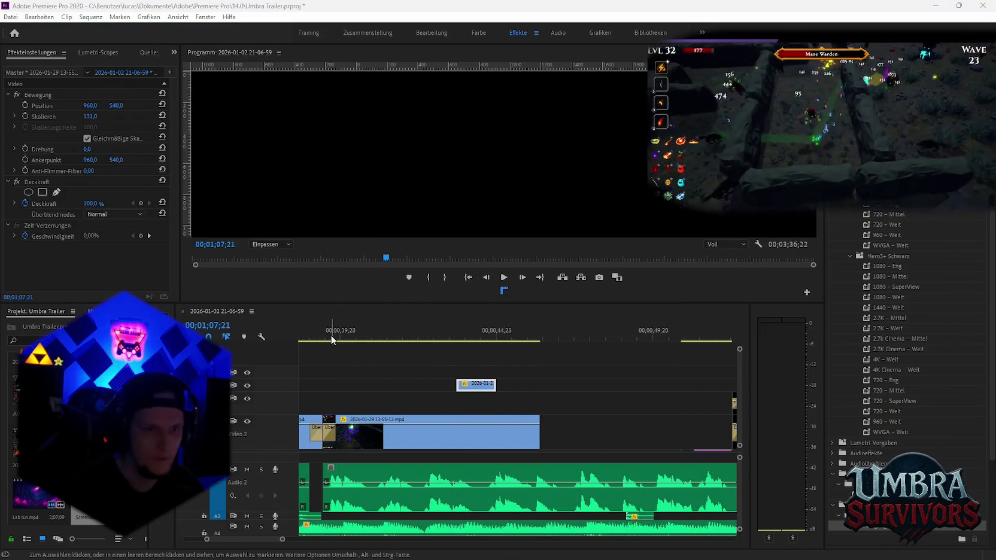
{"action": "left_click_drag", "start_coordinate": [332, 340], "coordinate": [539, 358]}
{"action": "scroll", "coordinate": [425, 399], "scroll_direction": "down", "scroll_amount": 3}
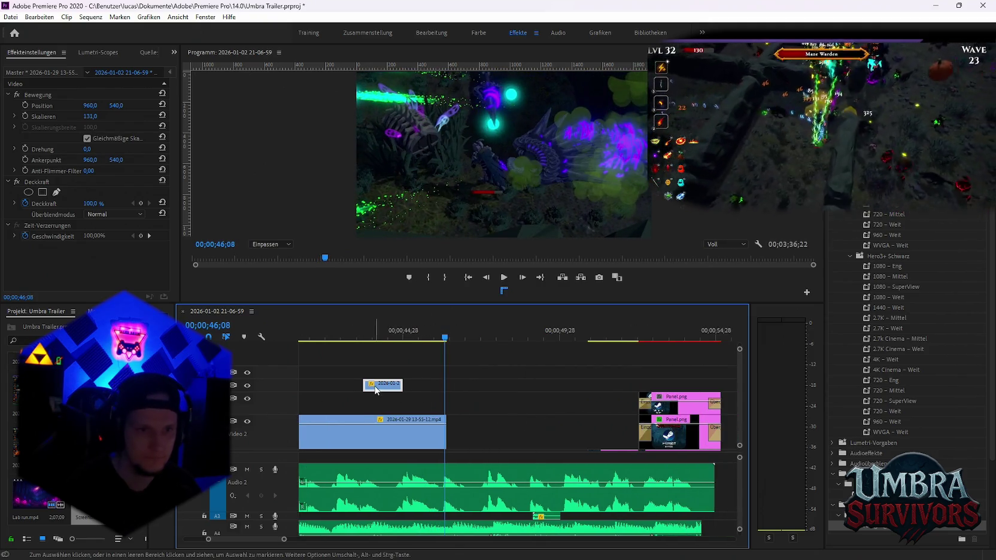
{"action": "mouse_move", "coordinate": [375, 389]}
{"action": "left_mouse_down"}
{"action": "mouse_move", "coordinate": [534, 390]}
{"action": "mouse_move", "coordinate": [518, 390]}
{"action": "left_mouse_up"}
{"action": "key", "text": "space"}
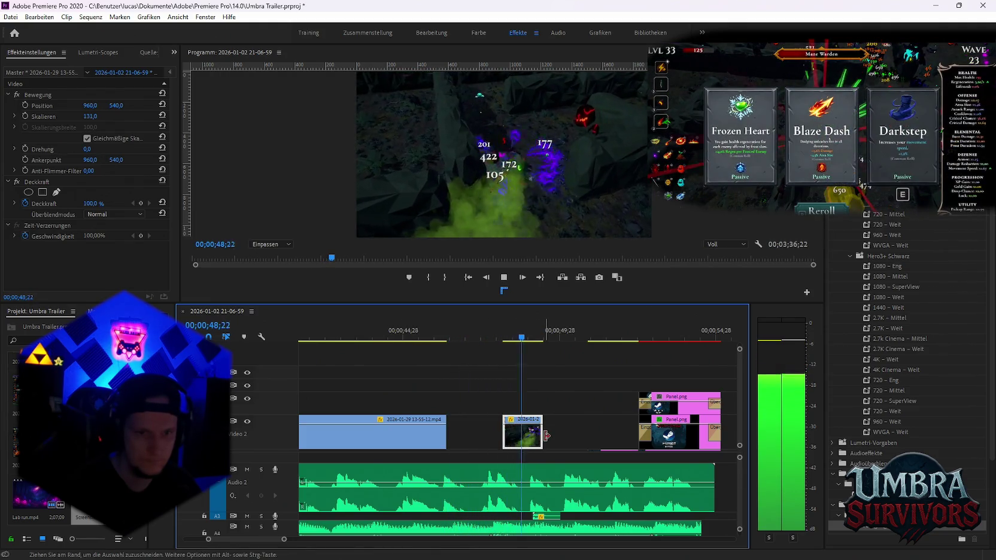
{"action": "key", "text": "space"}
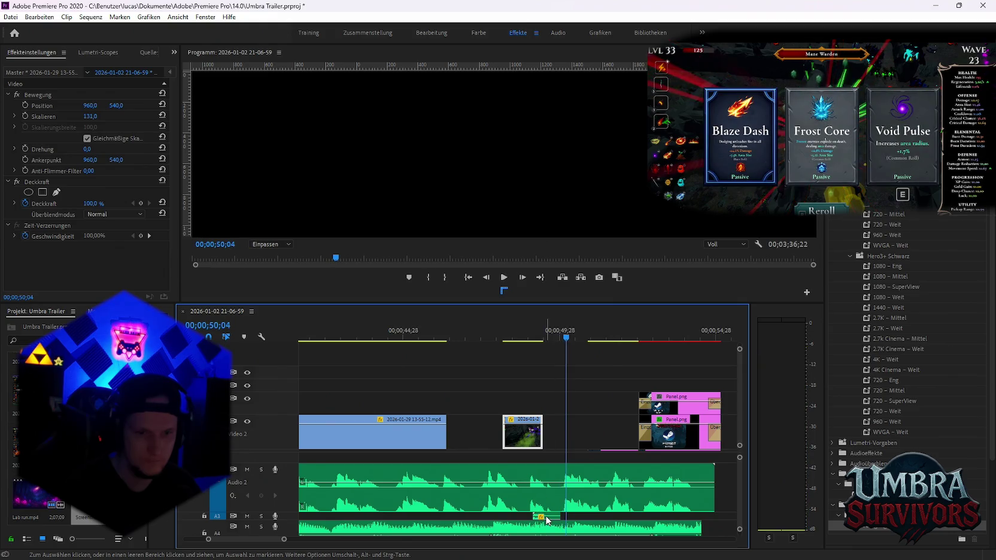
Shift the A3 poly_gore01.wav sound 9 frames later and zoom the timeline out.
{"action": "left_click_drag", "start_coordinate": [547, 521], "coordinate": [560, 522]}
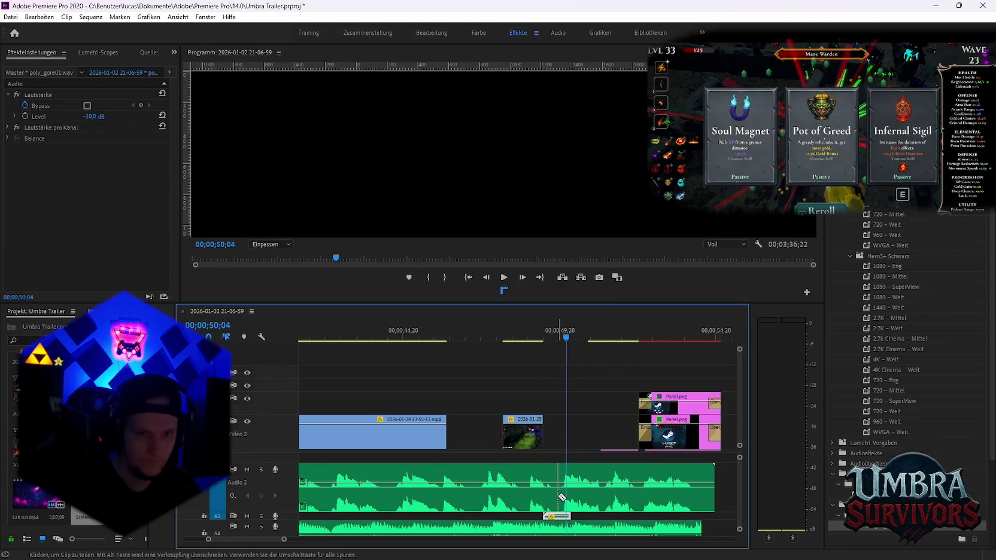
{"action": "key", "text": "v"}
{"action": "key", "text": "minus"}
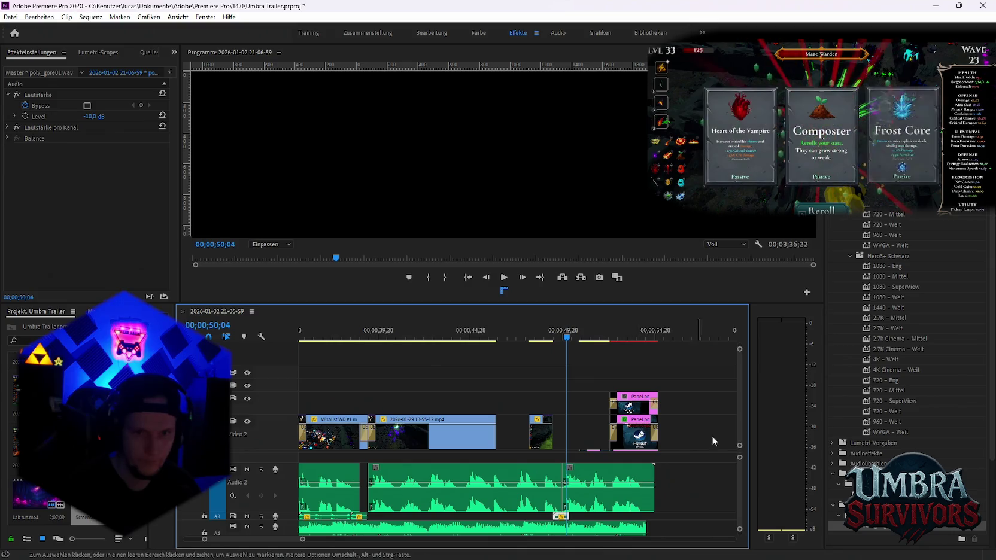
Shift the closing Panel, Main Menu and audio clips slightly later and play the ending.
{"action": "scroll", "coordinate": [740, 432], "scroll_direction": "down", "scroll_amount": 2}
{"action": "left_click_drag", "start_coordinate": [692, 503], "coordinate": [585, 385]}
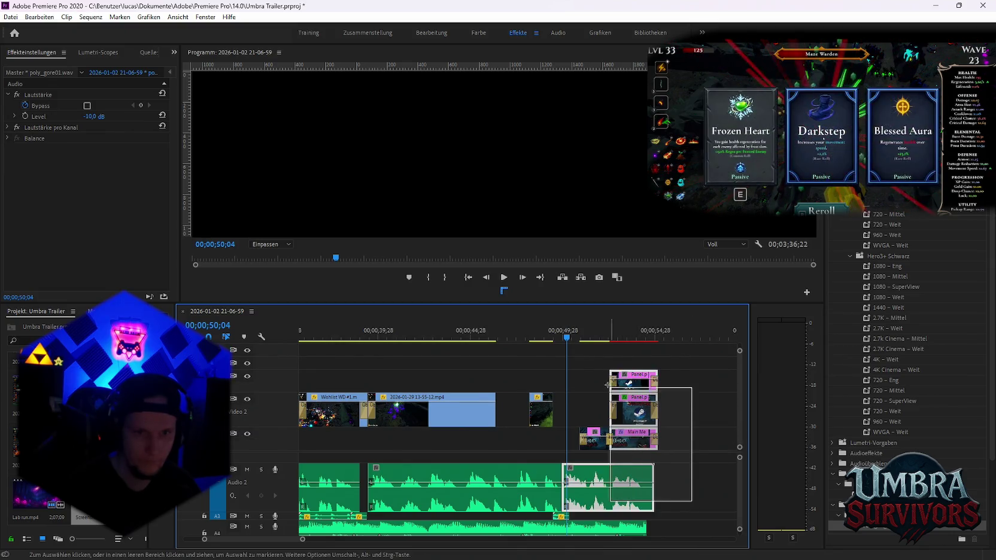
{"action": "left_click_drag", "start_coordinate": [594, 479], "coordinate": [603, 478]}
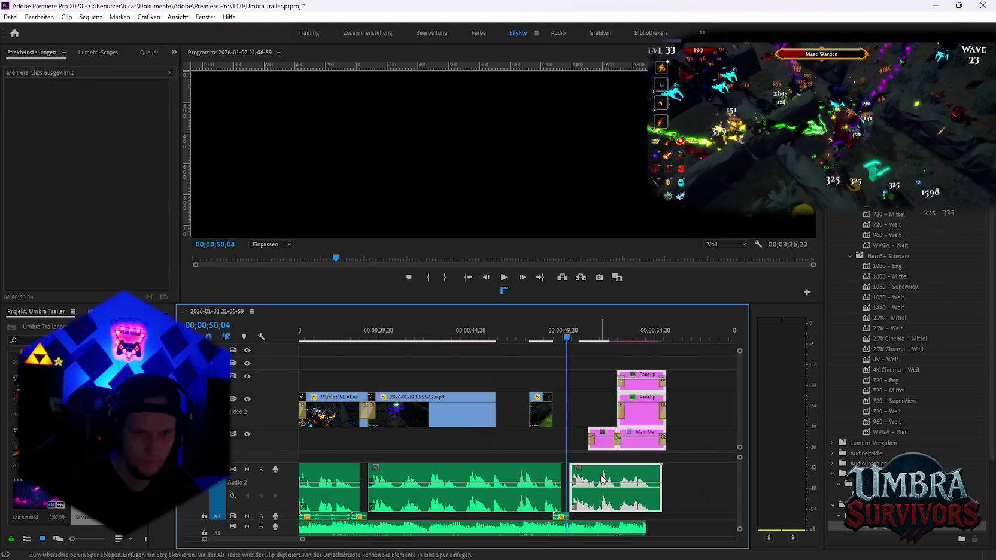
{"action": "key", "text": "space"}
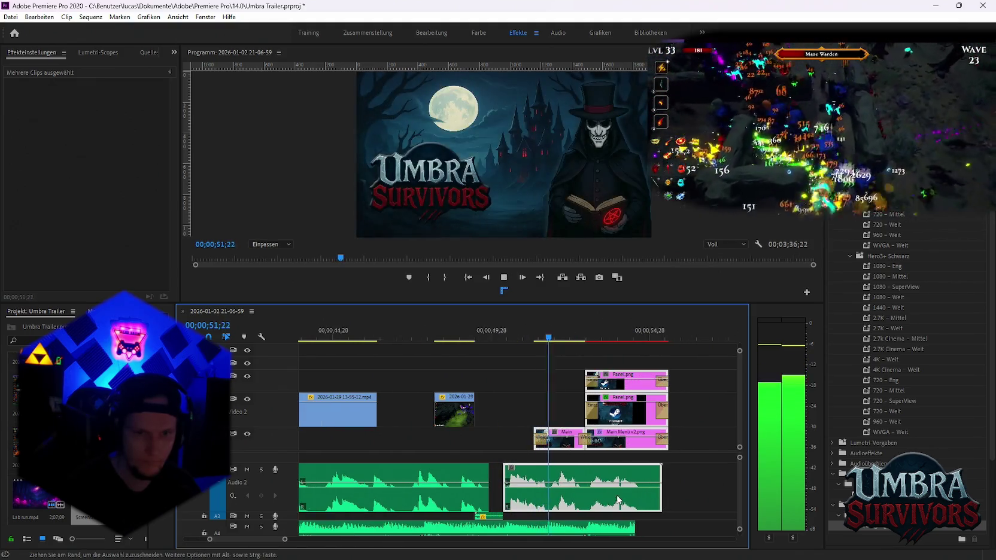
{"action": "key", "text": "space"}
Review around 0:47–0:49 and nudge the short Video 2 gameplay clip later to about 48;25.
{"action": "key", "text": "equal"}
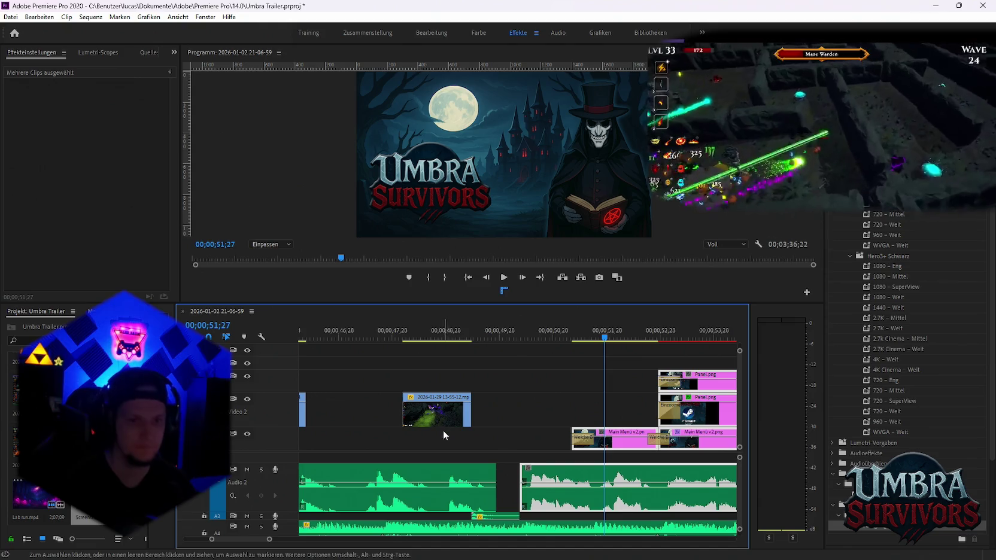
{"action": "left_click_drag", "start_coordinate": [402, 338], "coordinate": [386, 339]}
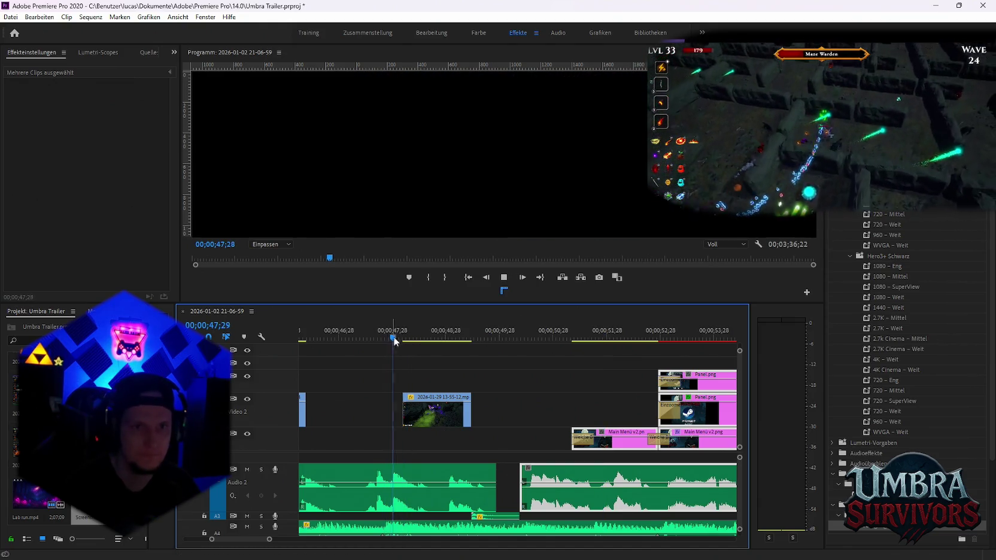
{"action": "key", "text": "space"}
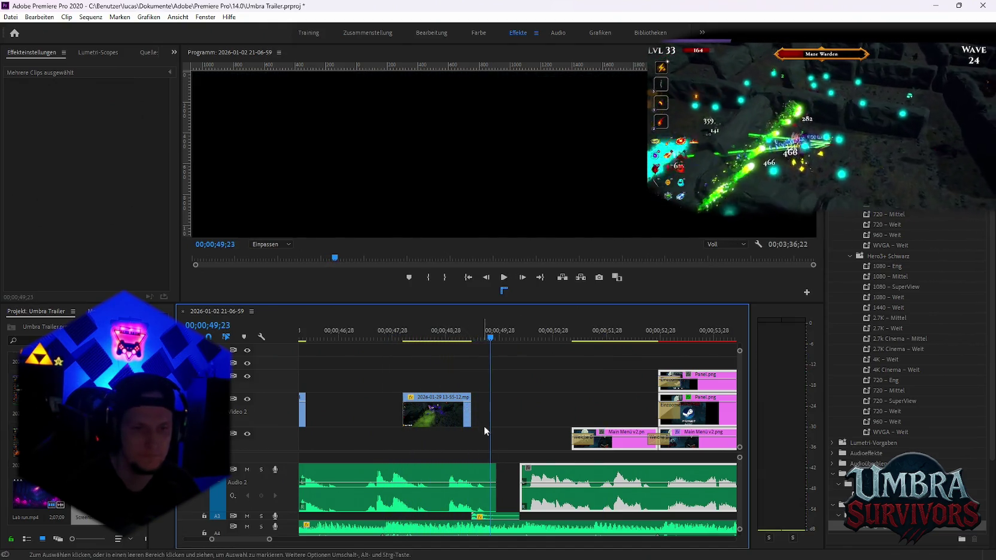
{"action": "scroll", "coordinate": [560, 426], "scroll_direction": "up", "scroll_amount": 3}
{"action": "left_click_drag", "start_coordinate": [533, 420], "coordinate": [566, 420]}
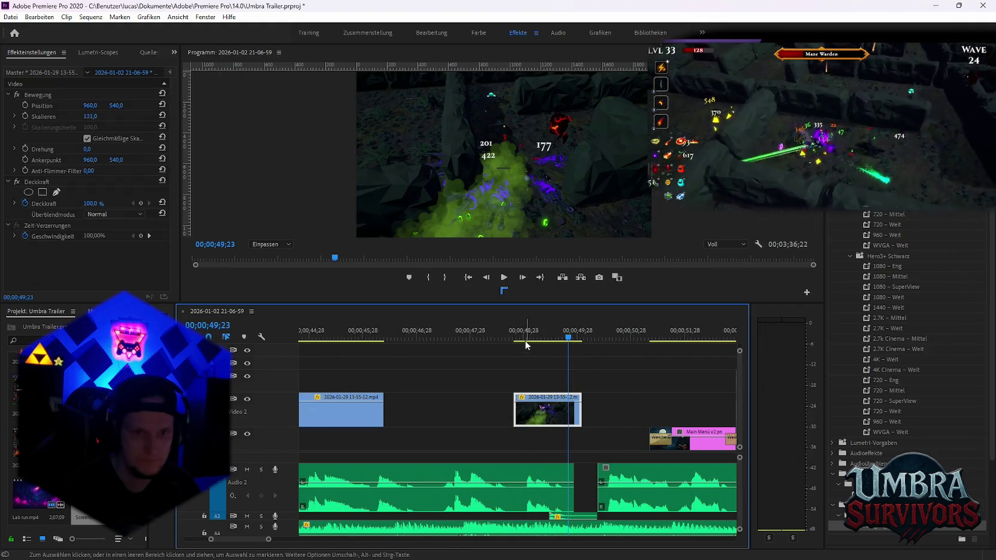
Nudge poly_gore01.wav a few frames later and lower its level to -17 dB, checking by playback.
{"action": "left_click", "coordinate": [529, 339]}
{"action": "key", "text": "space"}
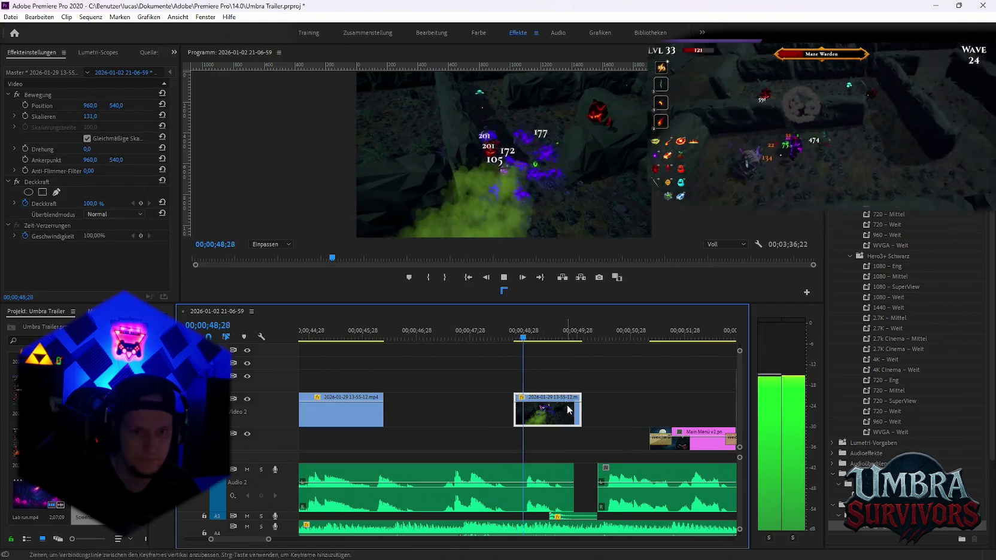
{"action": "key", "text": "space"}
{"action": "left_click_drag", "start_coordinate": [574, 522], "coordinate": [594, 521]}
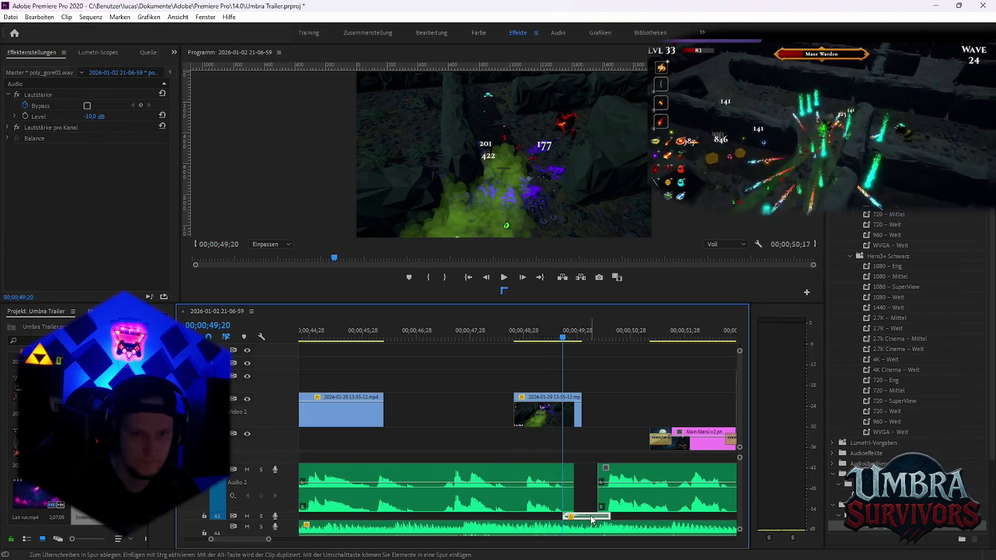
{"action": "left_click", "coordinate": [94, 117]}
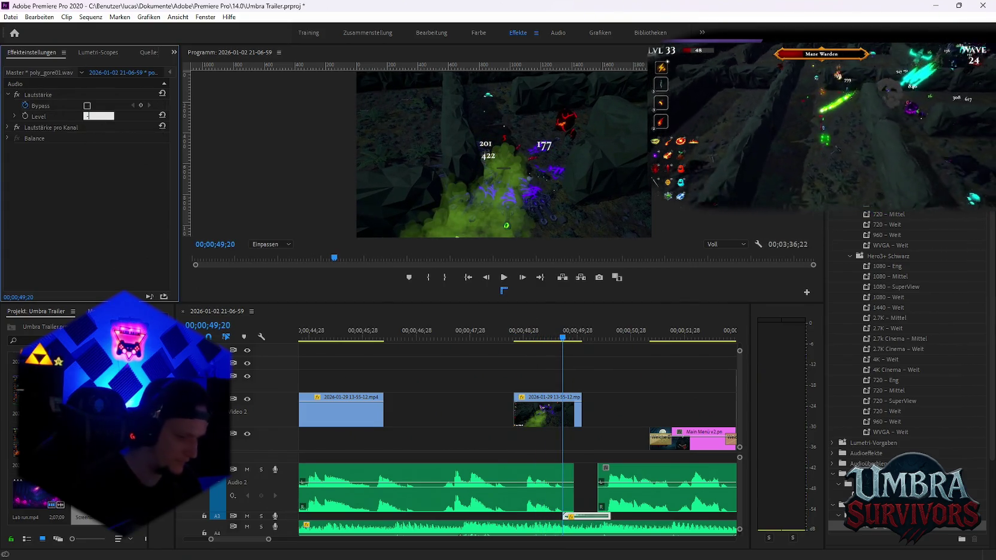
{"action": "type", "text": "17"}
{"action": "key", "text": "Return"}
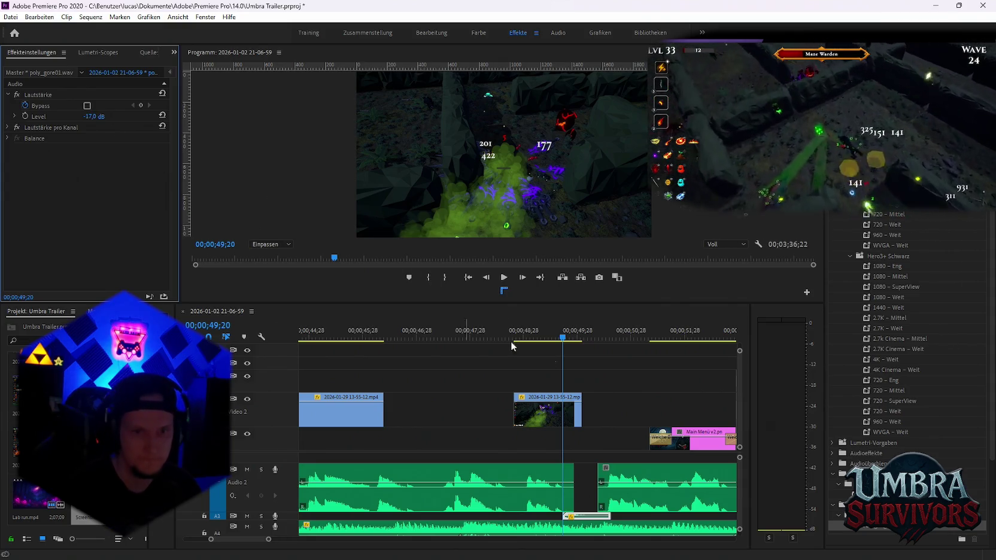
{"action": "left_click", "coordinate": [559, 339]}
{"action": "key", "text": "space"}
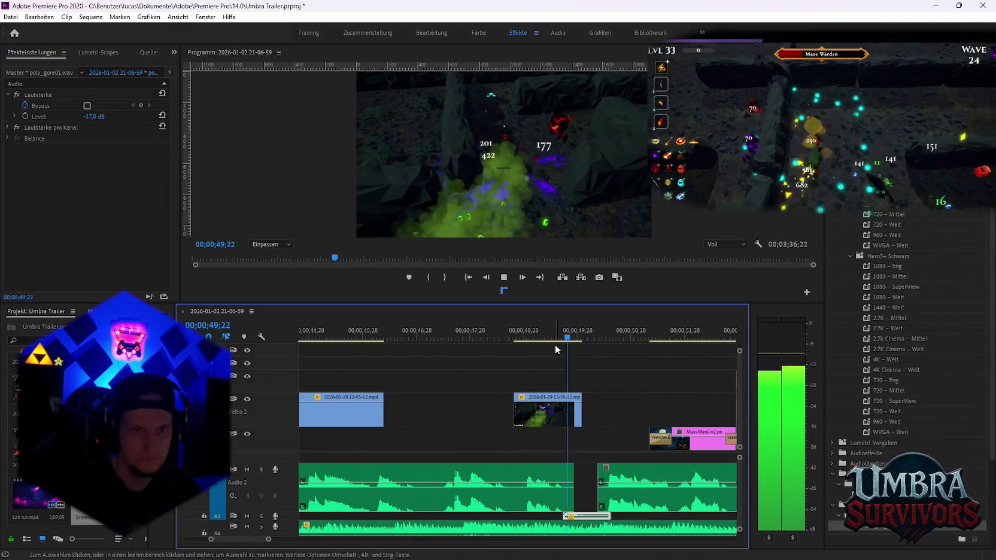
Move the short V2 clip slightly later, then drag its start out to 46;10.
{"action": "left_click_drag", "start_coordinate": [548, 413], "coordinate": [577, 413]}
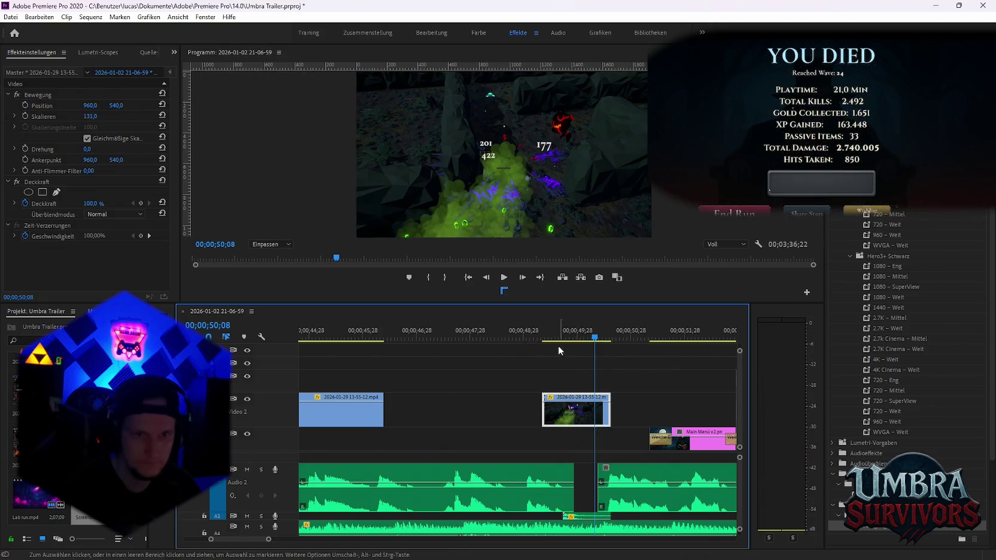
{"action": "left_click", "coordinate": [549, 338]}
{"action": "left_click_drag", "start_coordinate": [551, 342], "coordinate": [567, 342]}
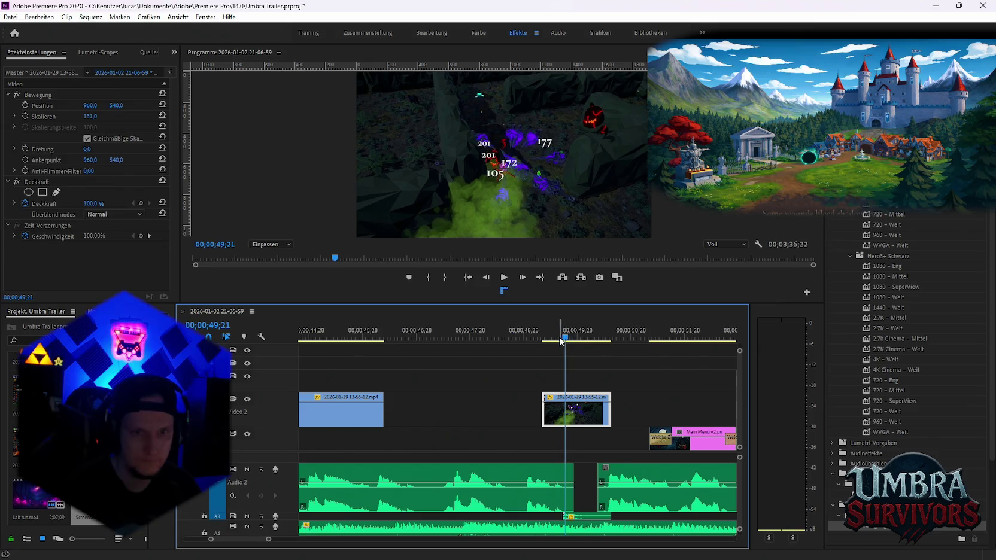
{"action": "left_click_drag", "start_coordinate": [561, 341], "coordinate": [542, 340]}
{"action": "key", "text": "space"}
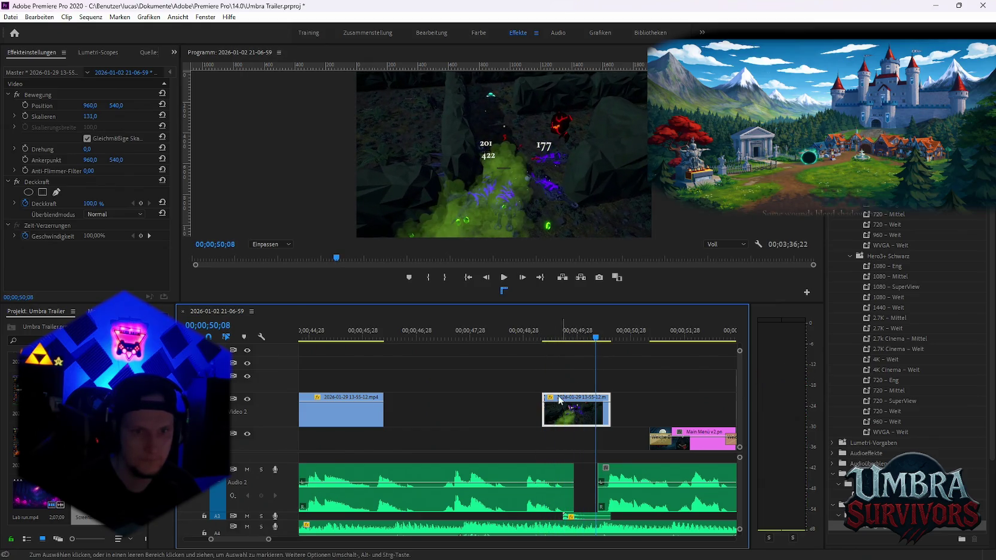
{"action": "left_click_drag", "start_coordinate": [544, 409], "coordinate": [384, 409]}
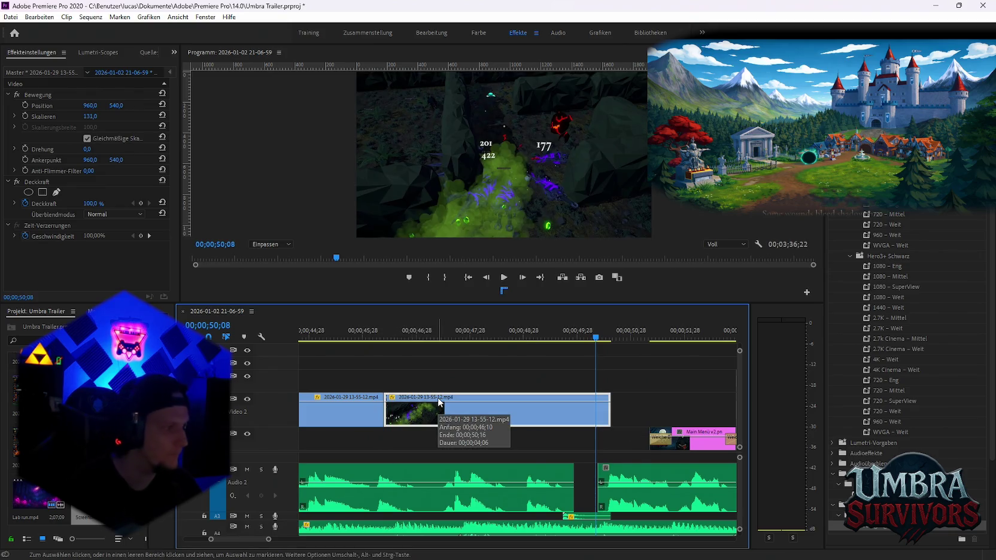
{"action": "left_click", "coordinate": [386, 337]}
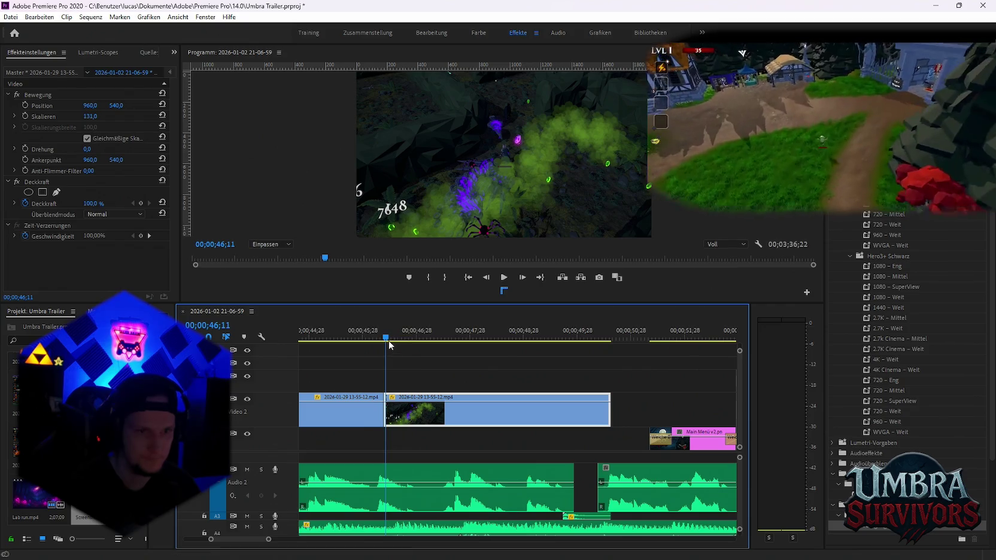
Nudge the second V2 clip right, apply the default transition at the first clip's end, and preview it.
{"action": "left_click", "coordinate": [380, 339]}
{"action": "left_click_drag", "start_coordinate": [419, 413], "coordinate": [430, 413]}
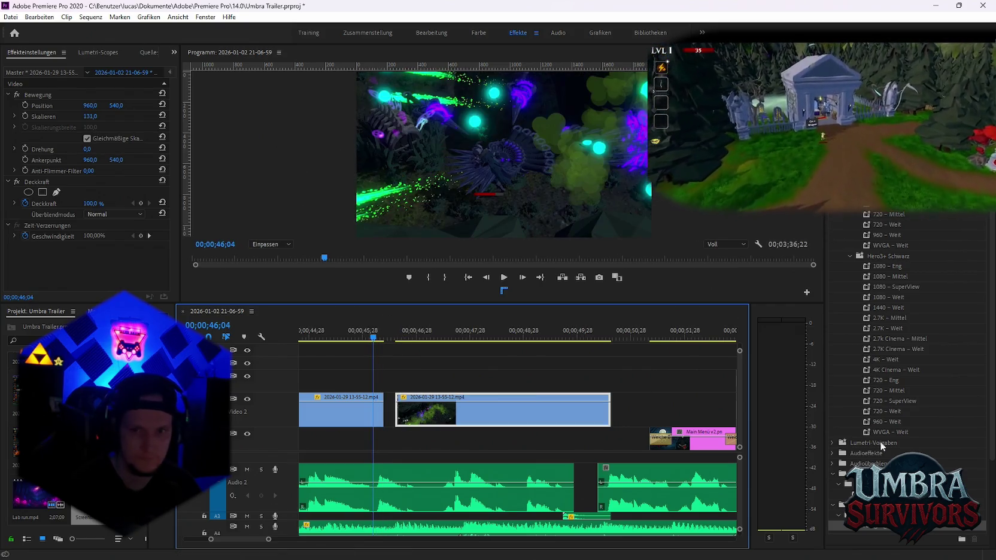
{"action": "left_click", "coordinate": [875, 530]}
{"action": "key", "text": "ctrl+d"}
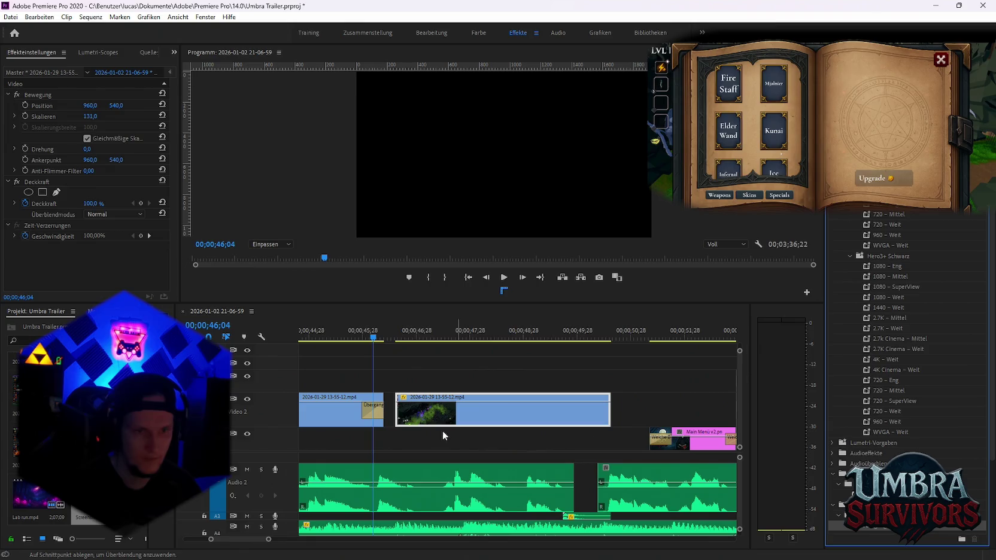
{"action": "left_click_drag", "start_coordinate": [325, 333], "coordinate": [299, 333]}
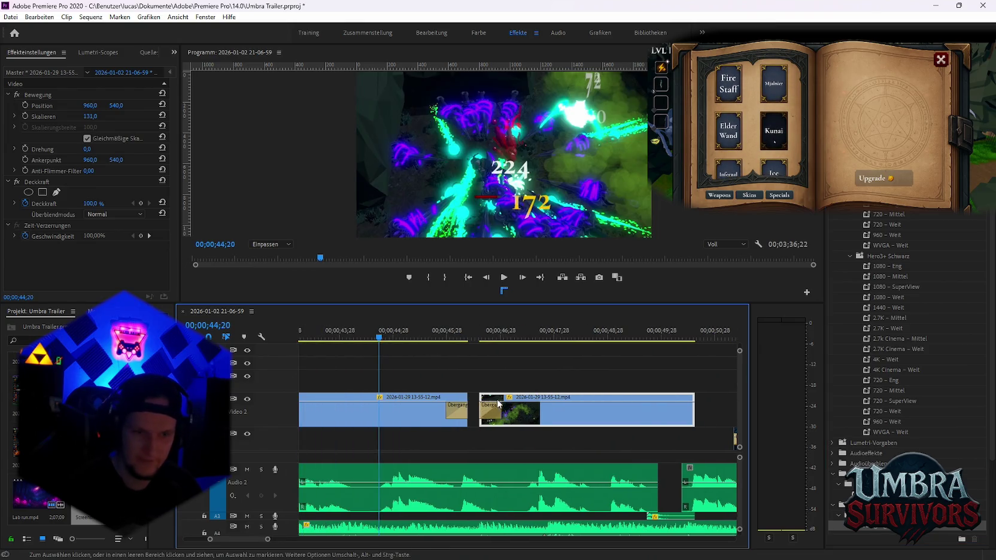
{"action": "key", "text": "space"}
{"action": "key", "text": "space"}
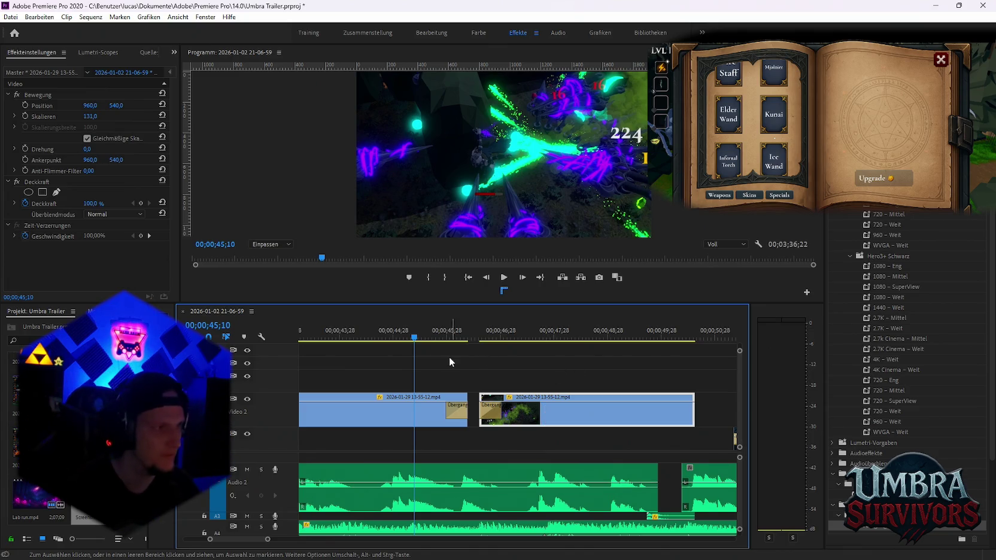
{"action": "key", "text": "space"}
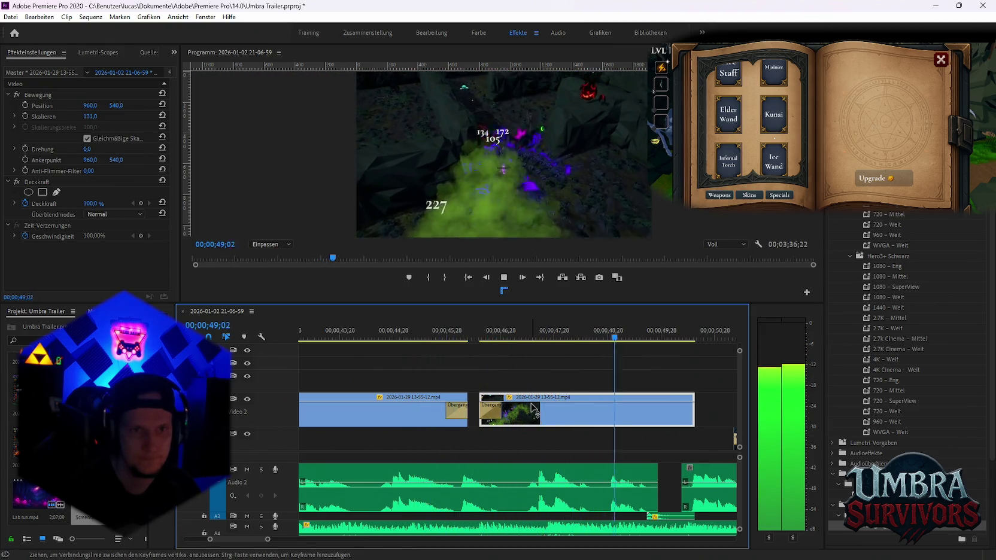
{"action": "left_click", "coordinate": [480, 334]}
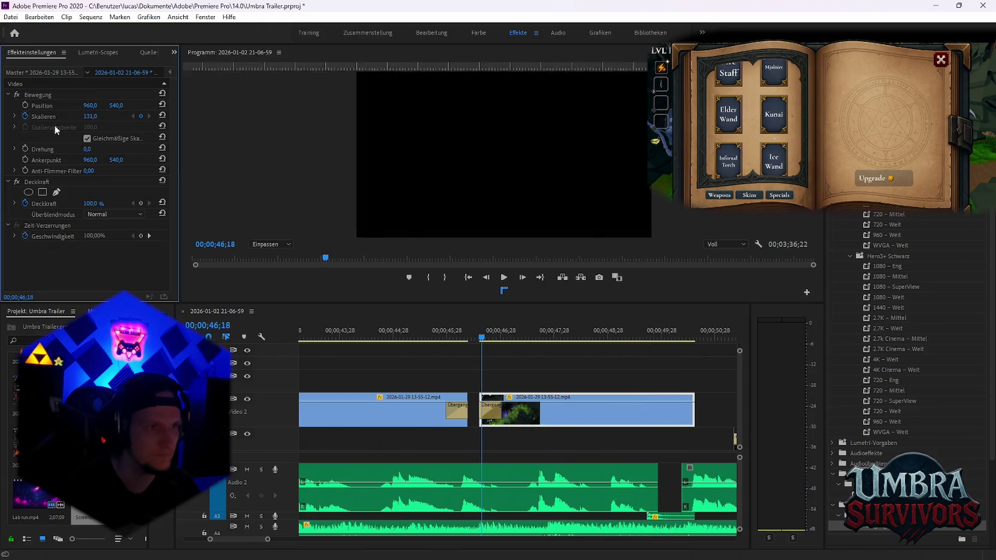
Scrub and play the second gameplay clip around 00;00;47–00;00;49 to review it.
{"action": "scroll", "coordinate": [522, 374], "scroll_direction": "down", "scroll_amount": 2}
{"action": "left_click", "coordinate": [568, 334]}
{"action": "left_click_drag", "start_coordinate": [572, 343], "coordinate": [461, 350]}
{"action": "key", "text": "space"}
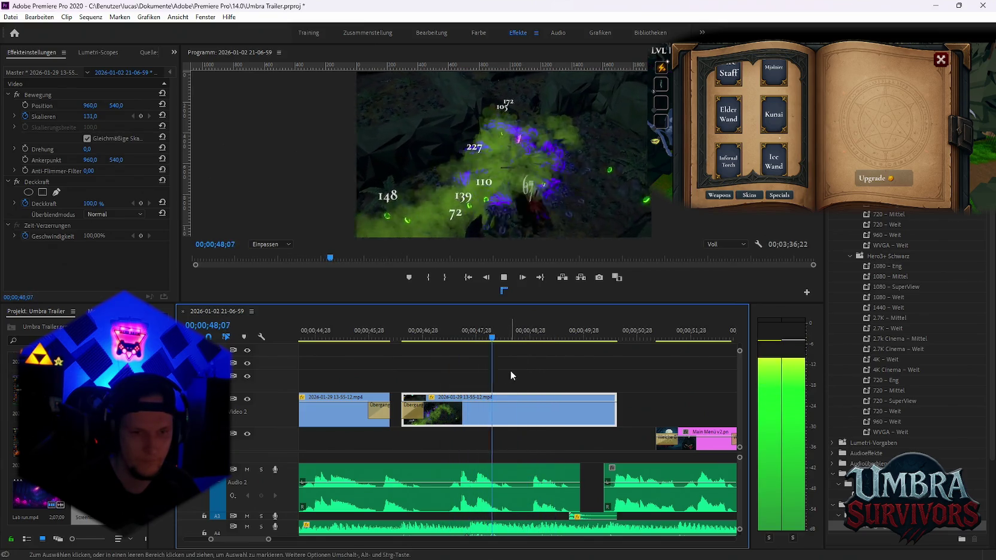
{"action": "key", "text": "space"}
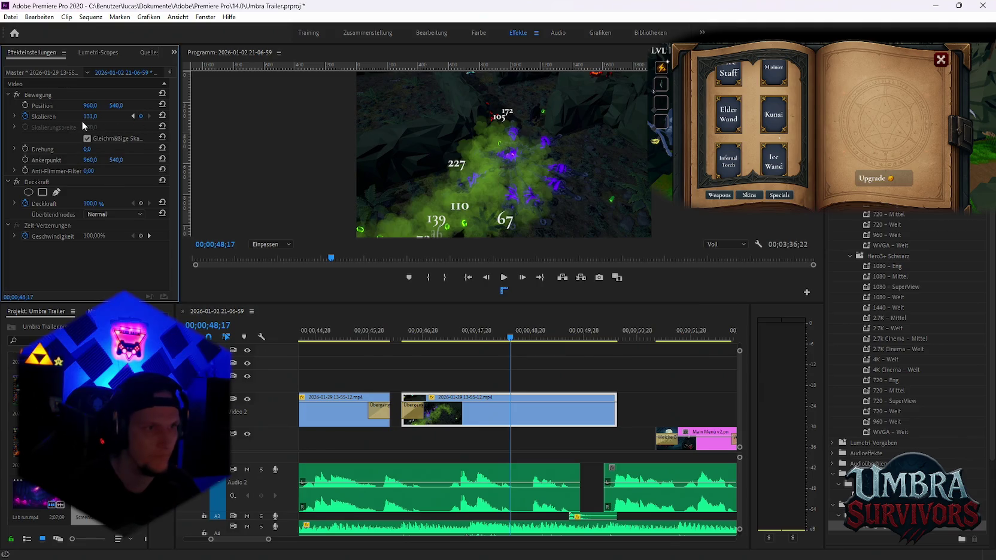
Keyframe the clip's scale, raising it from 131 to 256 and higher by 49;07.
{"action": "left_click_drag", "start_coordinate": [90, 116], "coordinate": [155, 116]}
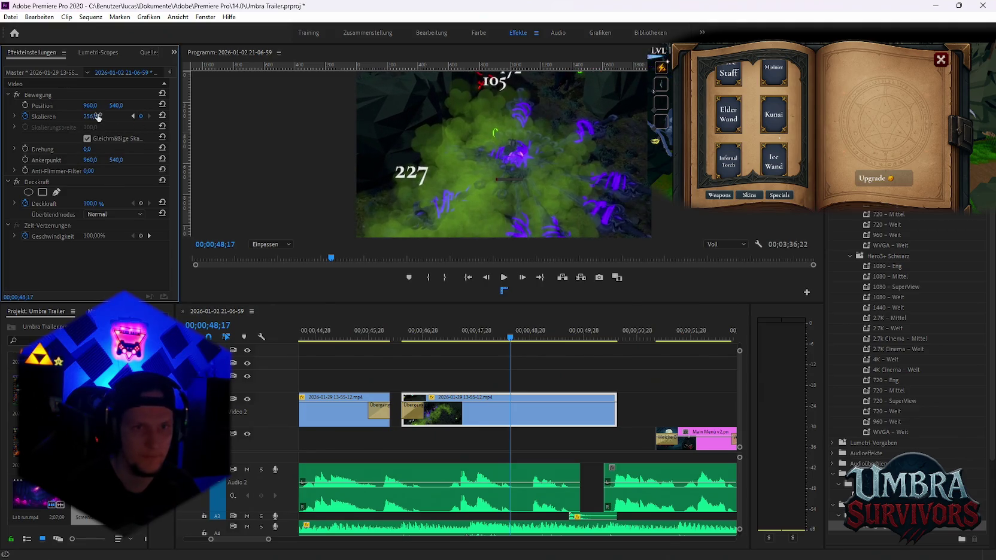
{"action": "left_click", "coordinate": [511, 337]}
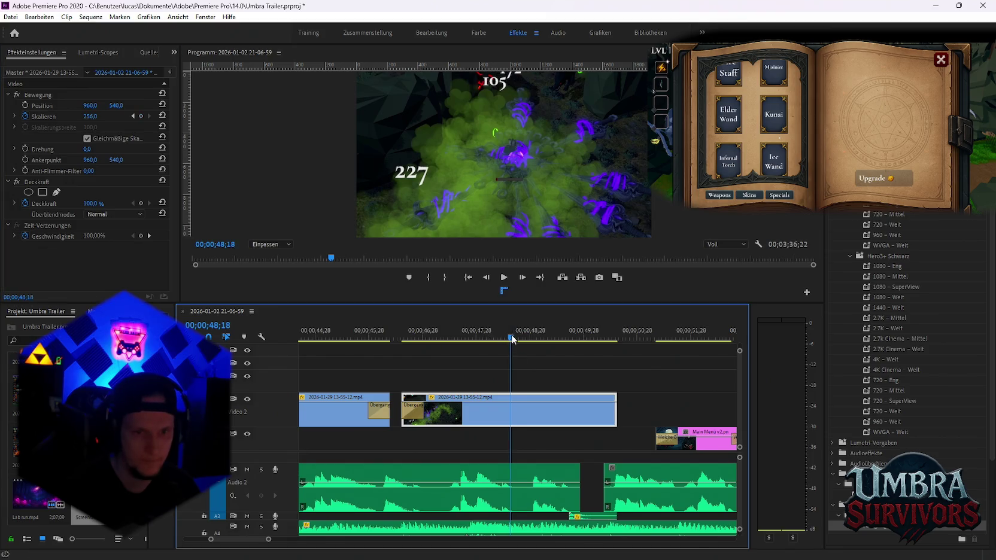
{"action": "mouse_move", "coordinate": [511, 336]}
{"action": "left_mouse_down"}
{"action": "mouse_move", "coordinate": [563, 340]}
{"action": "mouse_move", "coordinate": [534, 341]}
{"action": "left_mouse_up"}
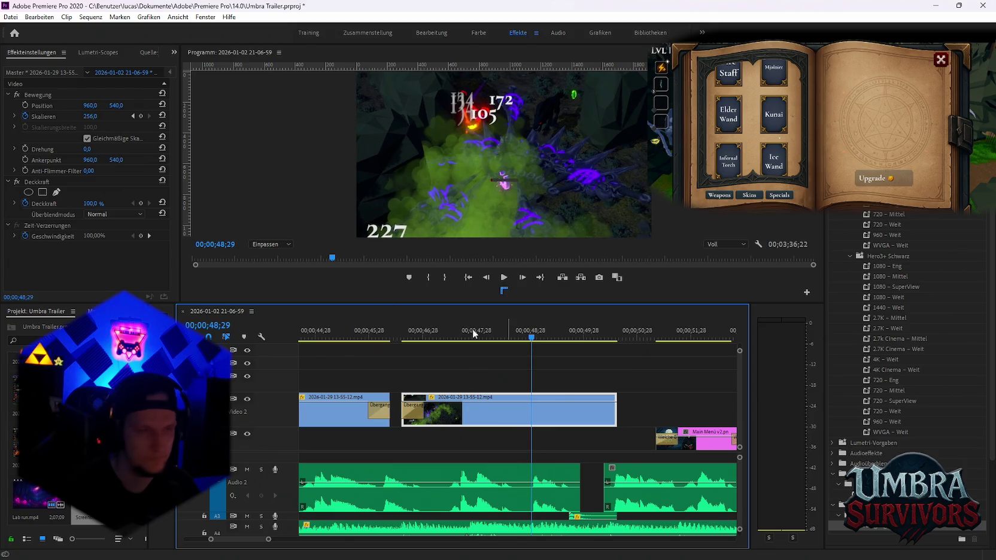
{"action": "left_click", "coordinate": [141, 115]}
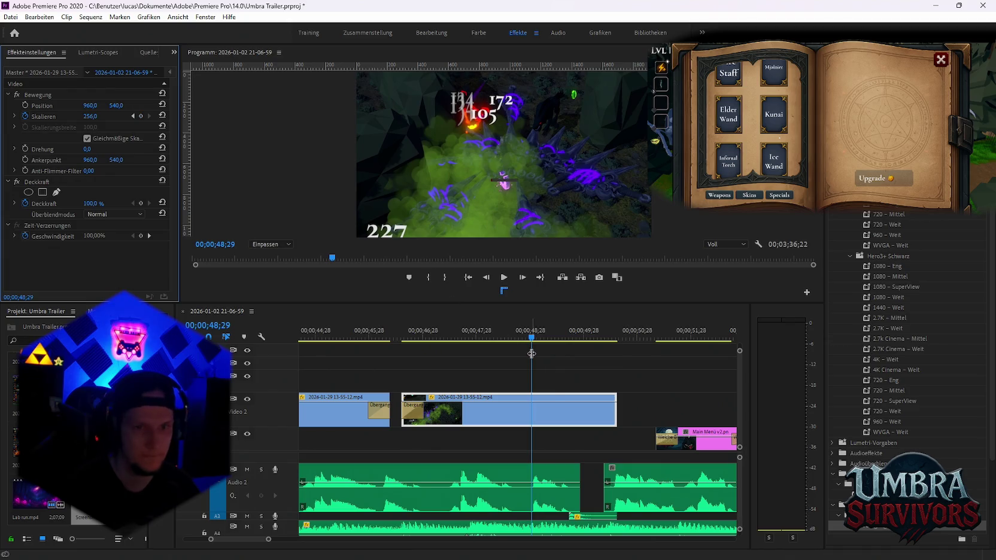
{"action": "left_click_drag", "start_coordinate": [530, 341], "coordinate": [547, 338]}
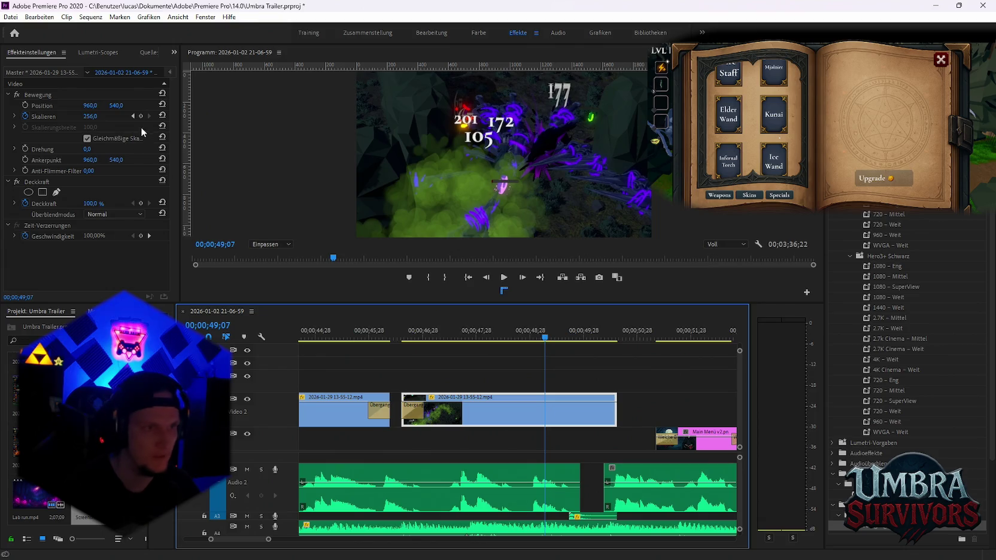
{"action": "left_click", "coordinate": [91, 118]}
{"action": "left_click_drag", "start_coordinate": [92, 118], "coordinate": [114, 116]}
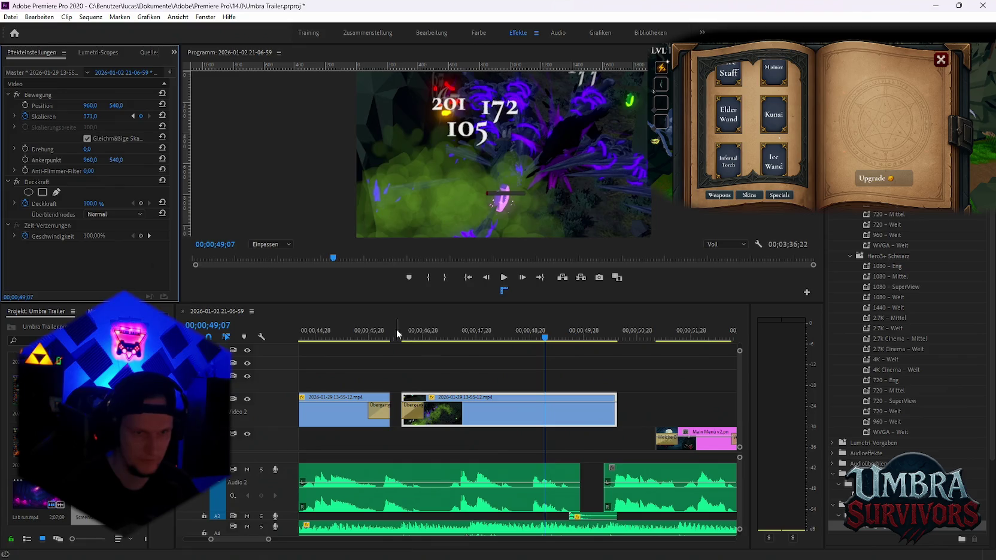
Preview the zoom animation and step through the existing scale keyframes.
{"action": "left_click", "coordinate": [455, 359]}
{"action": "key", "text": "Up"}
{"action": "key", "text": "space"}
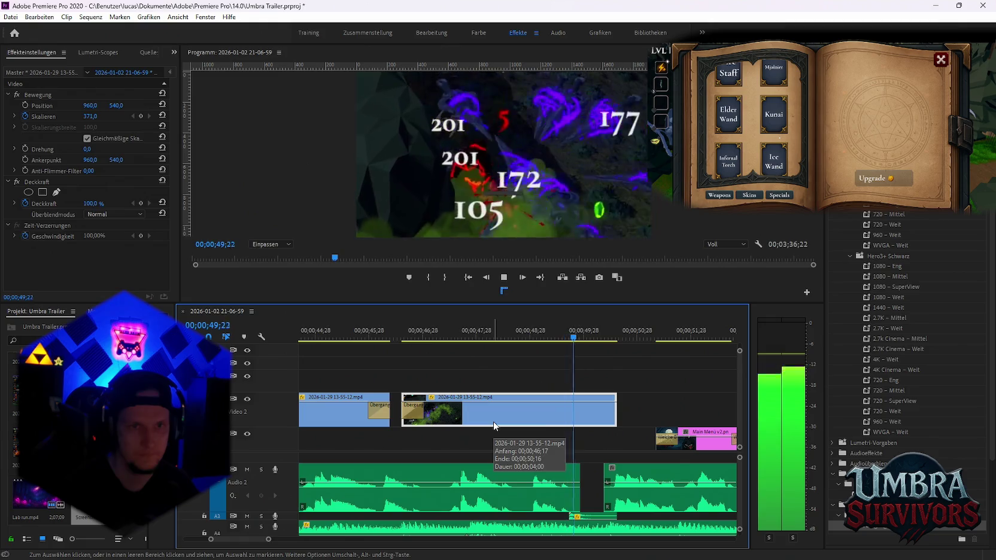
{"action": "key", "text": "space"}
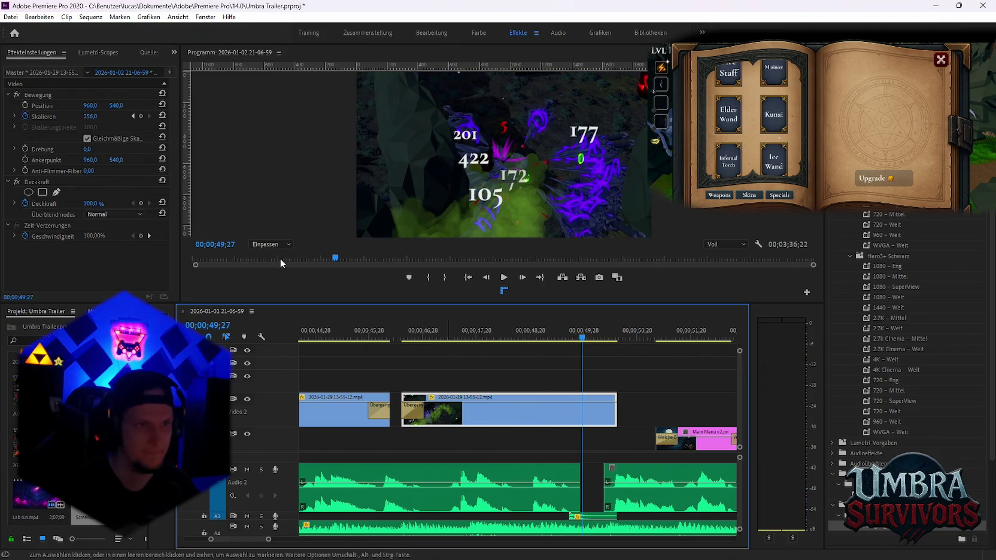
{"action": "left_click", "coordinate": [133, 117]}
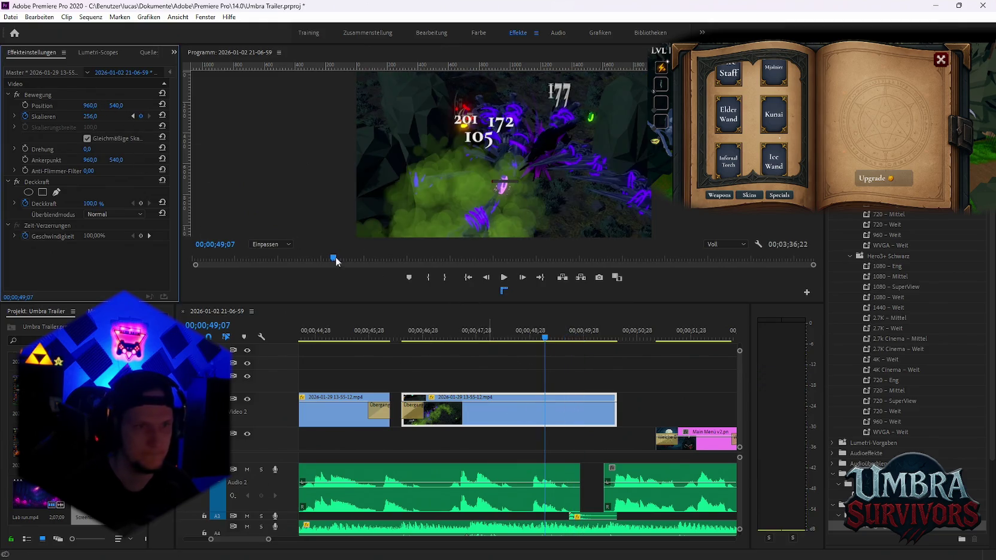
{"action": "left_click", "coordinate": [133, 116]}
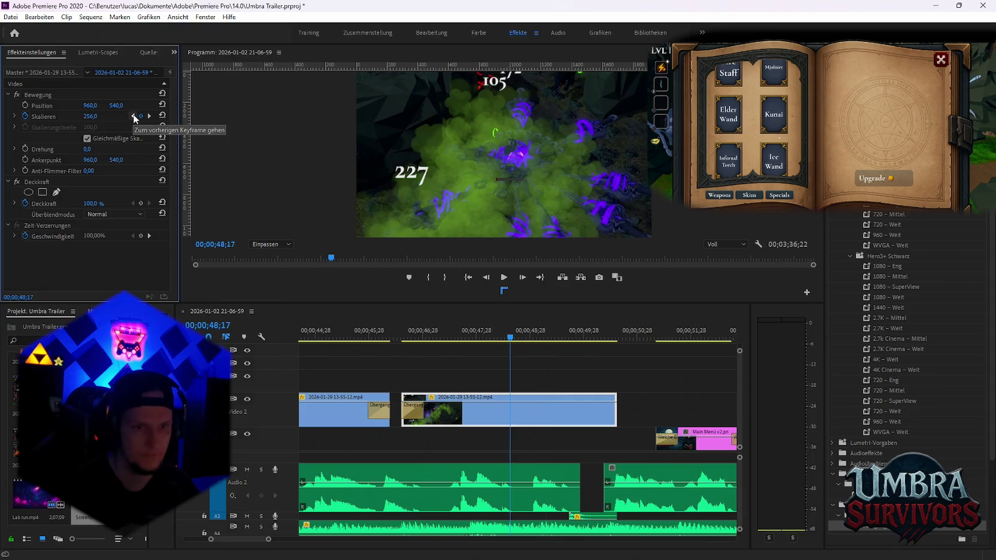
{"action": "left_click", "coordinate": [149, 117]}
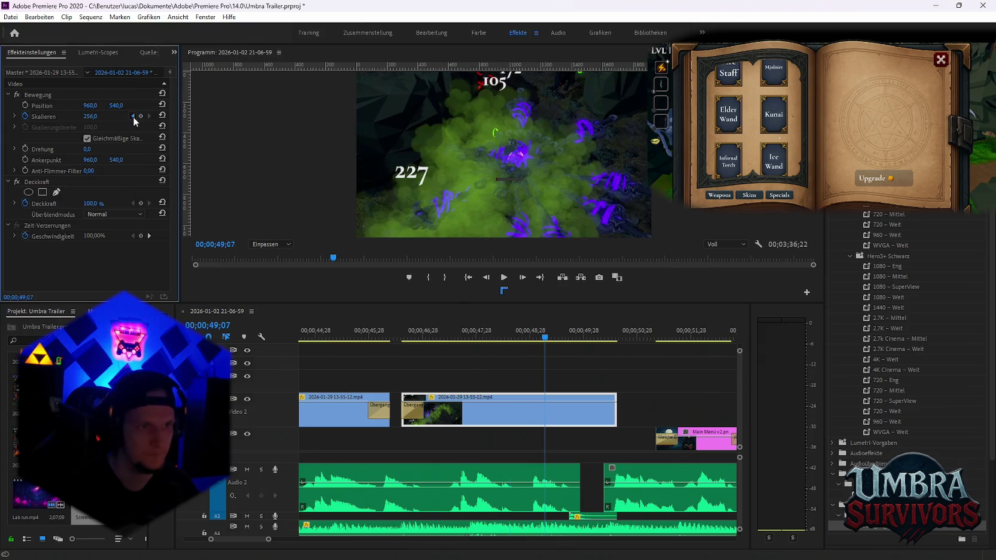
Add scale keyframes at 49;01 and 49;06, setting the 49;06 scale to 379.
{"action": "left_click", "coordinate": [534, 339]}
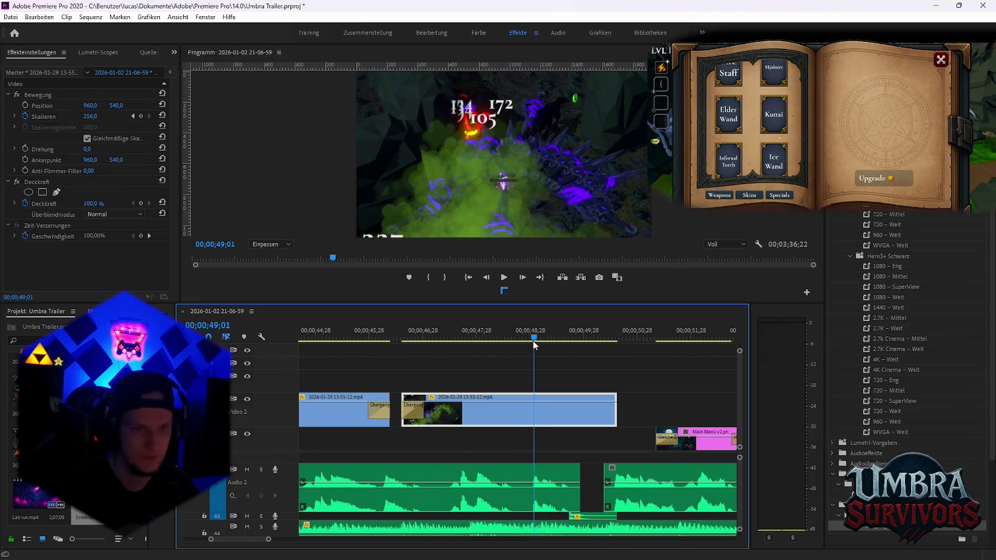
{"action": "left_click", "coordinate": [141, 117]}
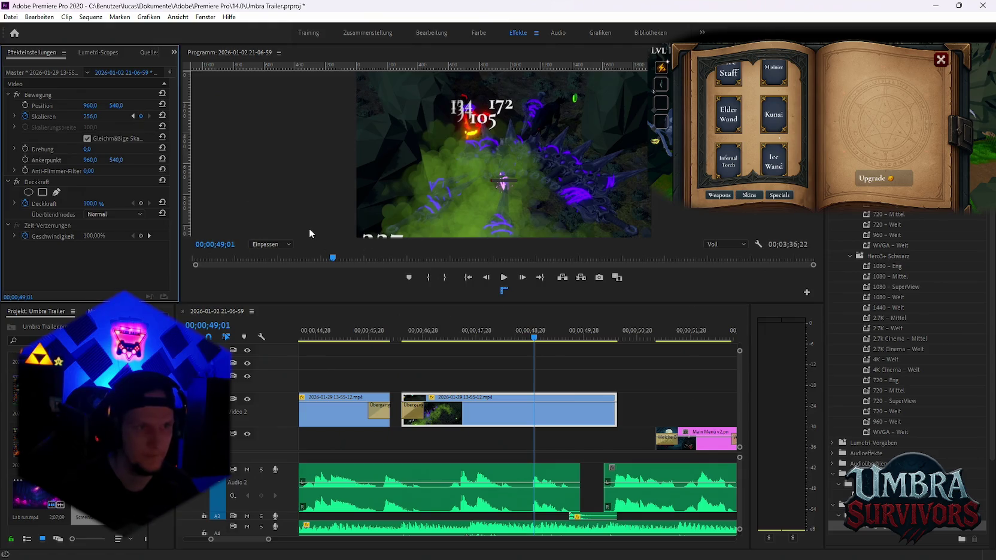
{"action": "left_click", "coordinate": [543, 339]}
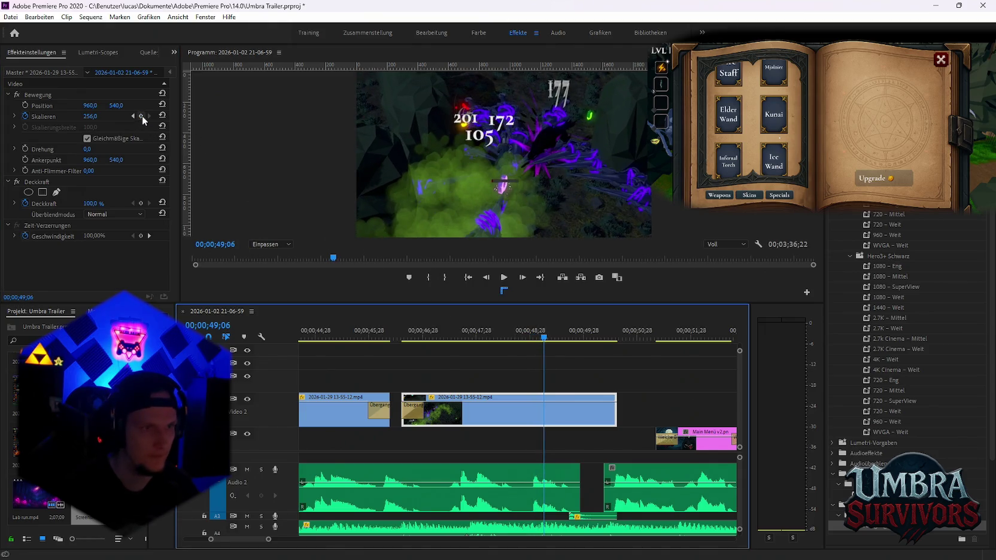
{"action": "left_click", "coordinate": [141, 116]}
{"action": "left_click_drag", "start_coordinate": [89, 116], "coordinate": [163, 116]}
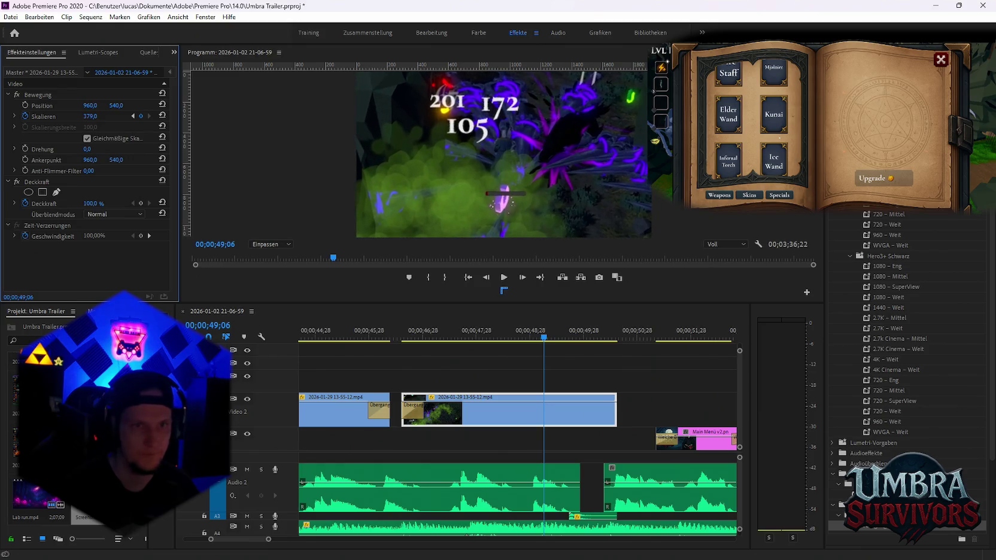
{"action": "left_click", "coordinate": [491, 337]}
{"action": "key", "text": "space"}
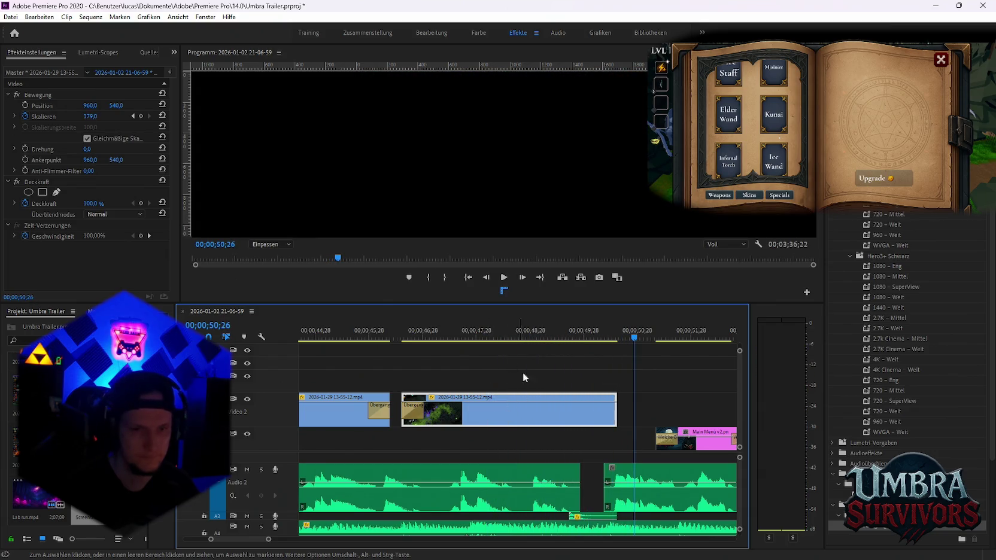
Lower the scale to about 176 at 49;01 and under 300 at 49;06.
{"action": "left_click", "coordinate": [134, 117]}
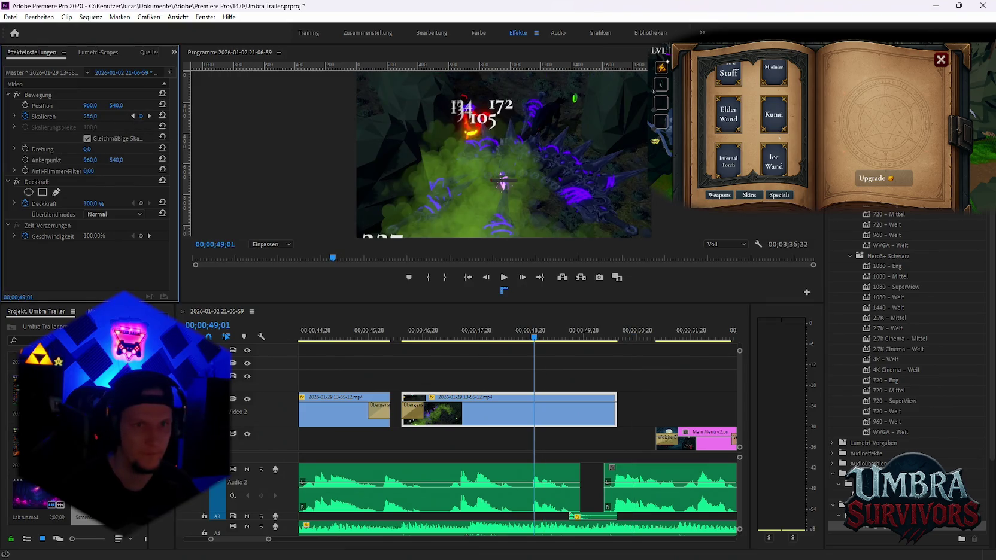
{"action": "left_click_drag", "start_coordinate": [96, 116], "coordinate": [98, 117]}
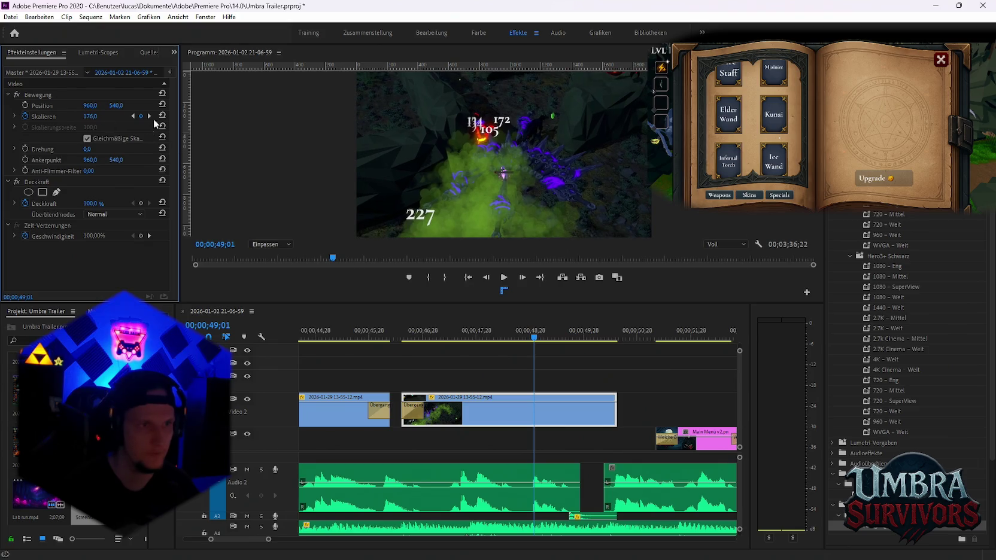
{"action": "left_click", "coordinate": [150, 116]}
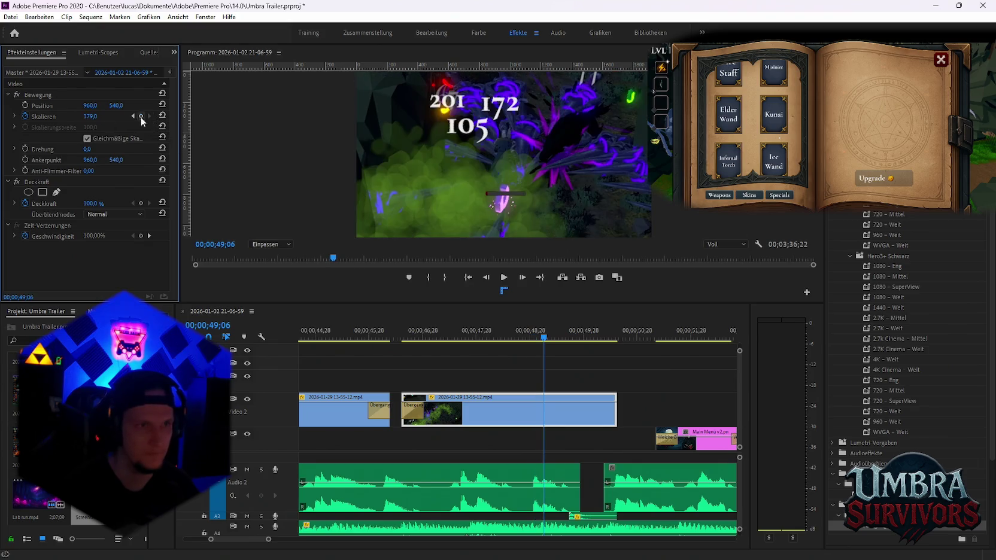
{"action": "left_click_drag", "start_coordinate": [90, 116], "coordinate": [66, 116]}
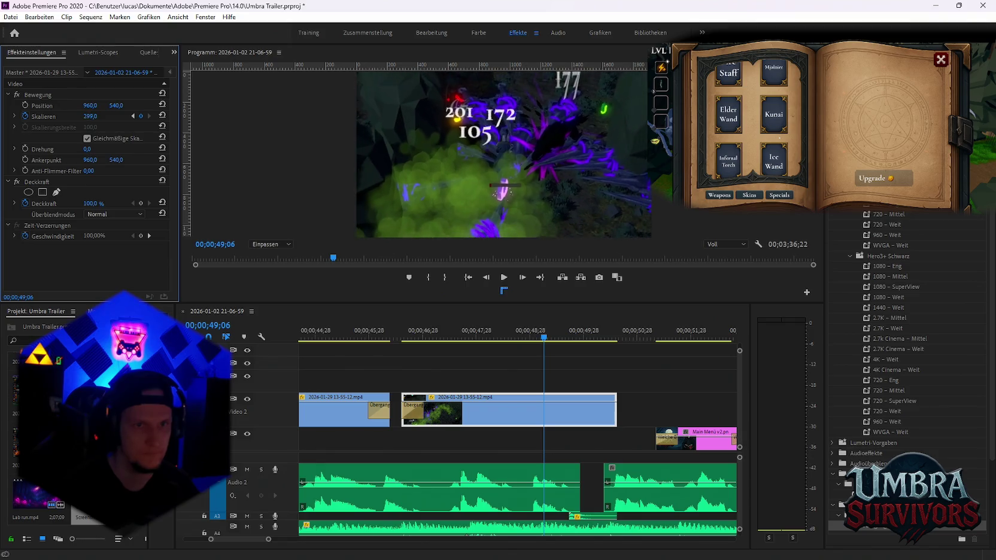
Replay the section from 46;00 leading into the Umbra Survivors title.
{"action": "left_click", "coordinate": [393, 333]}
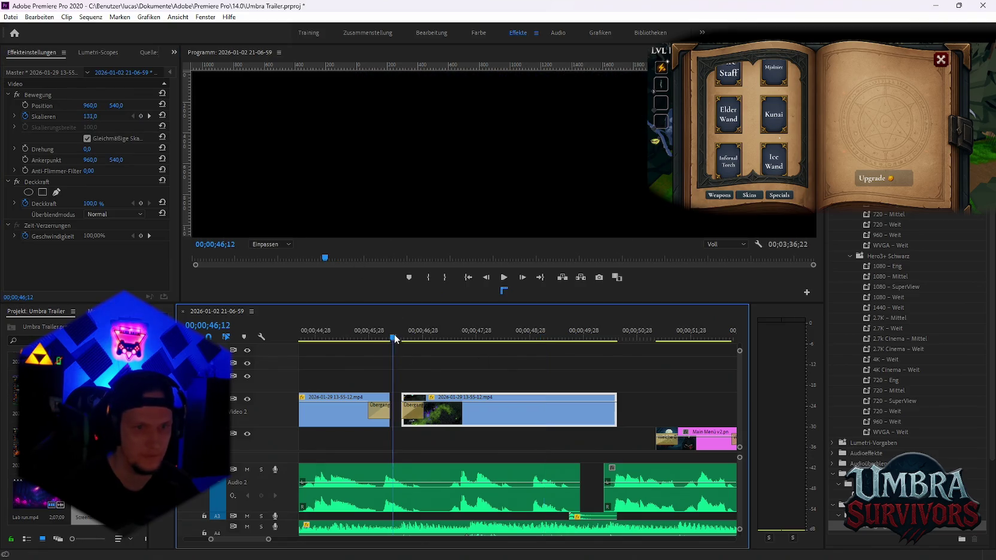
{"action": "key", "text": "space"}
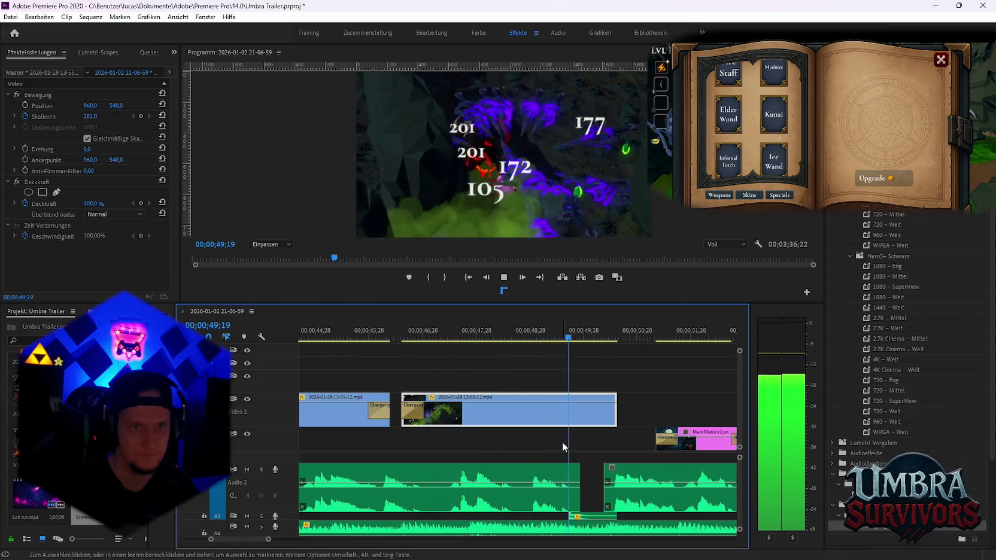
{"action": "key", "text": "space"}
{"action": "left_click", "coordinate": [371, 332]}
{"action": "key", "text": "space"}
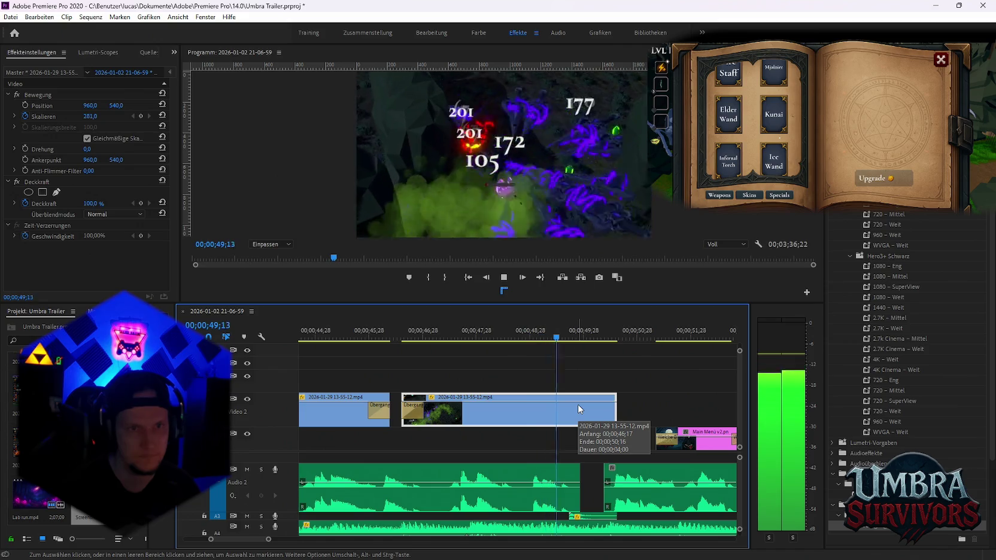
{"action": "key", "text": "minus"}
{"action": "key", "text": "minus"}
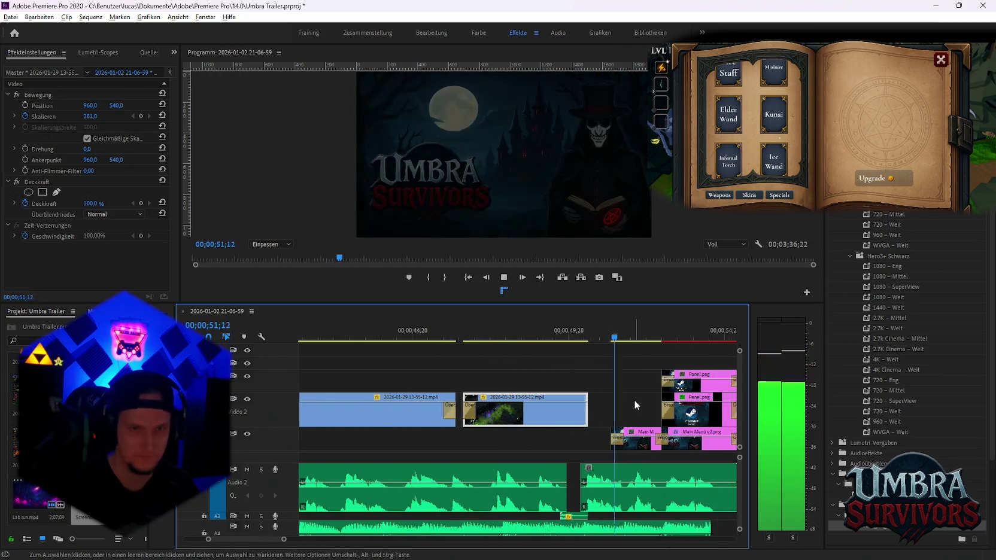
Zoom the timeline to the trailer's final seconds around the title image at 52;14.
{"action": "scroll", "coordinate": [657, 426], "scroll_direction": "down", "scroll_amount": 2}
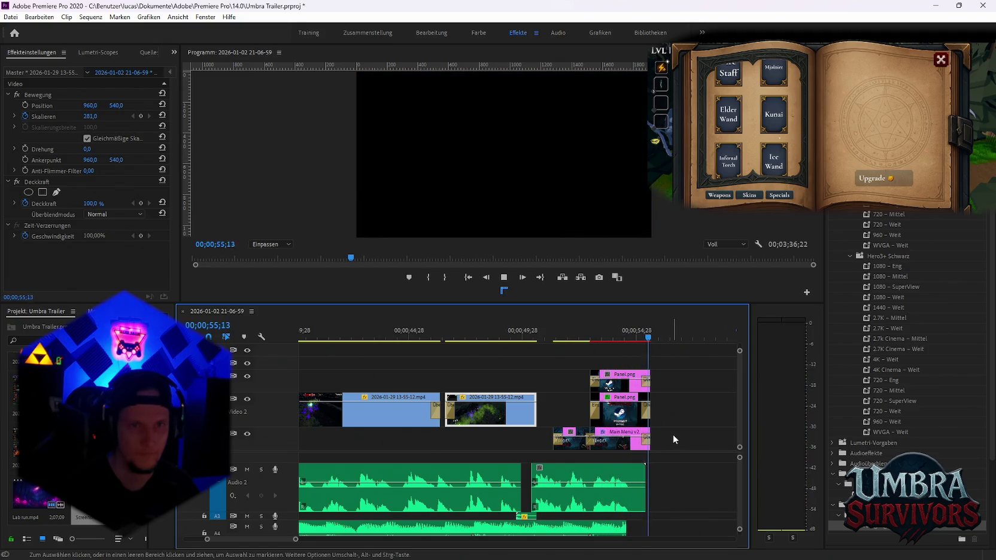
{"action": "key", "text": "minus"}
{"action": "key", "text": "minus"}
{"action": "key", "text": "space"}
{"action": "key", "text": "minus"}
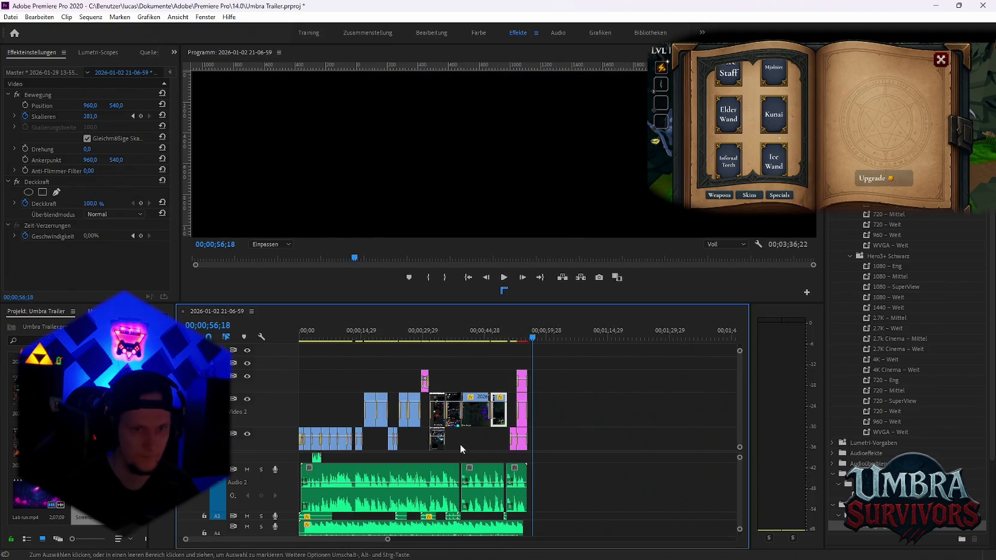
{"action": "key", "text": "equal"}
{"action": "key", "text": "equal"}
{"action": "key", "text": "equal"}
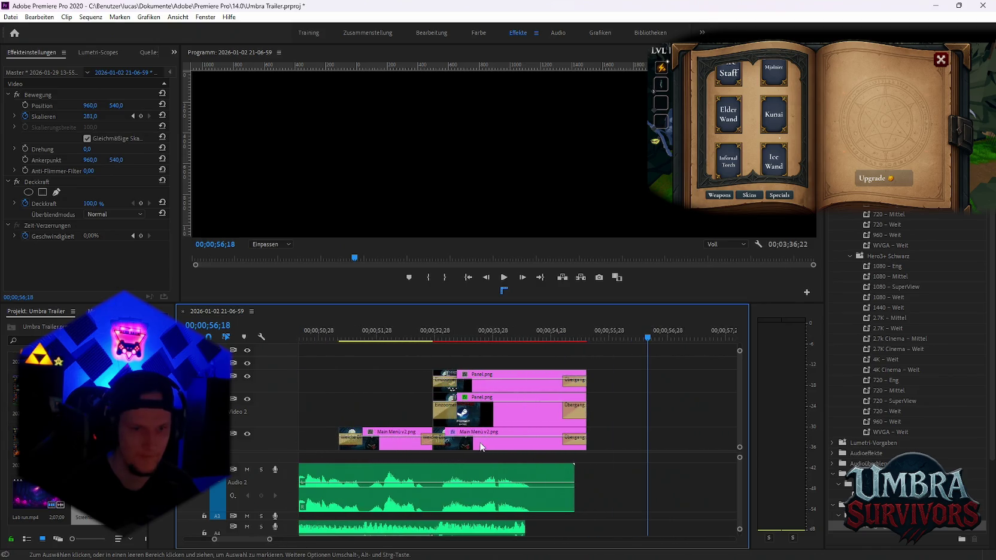
{"action": "key", "text": "equal"}
{"action": "left_click_drag", "start_coordinate": [409, 330], "coordinate": [486, 331]}
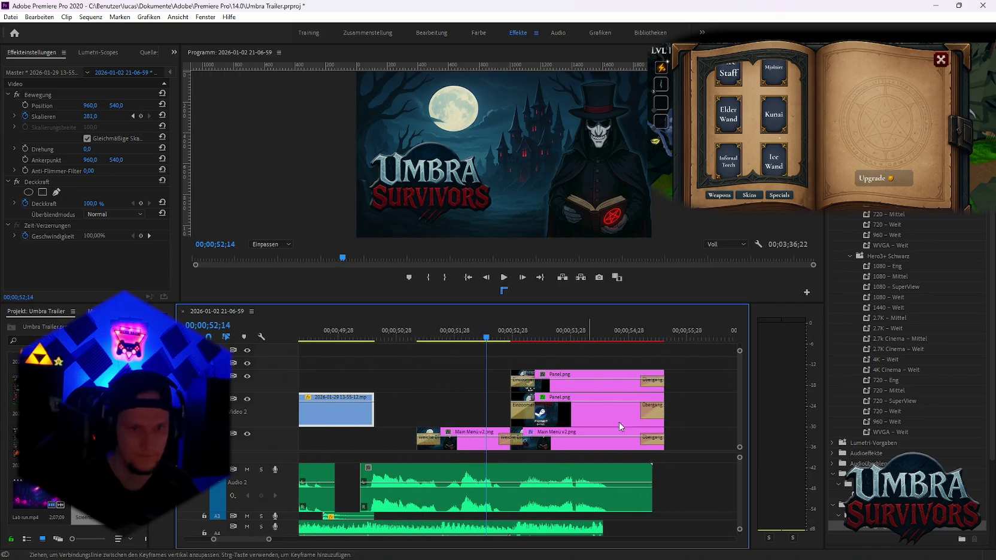
Delete the Panel.png and second menu clips and extend Main Menü v2.png to fill the end.
{"action": "left_click_drag", "start_coordinate": [701, 364], "coordinate": [627, 449]}
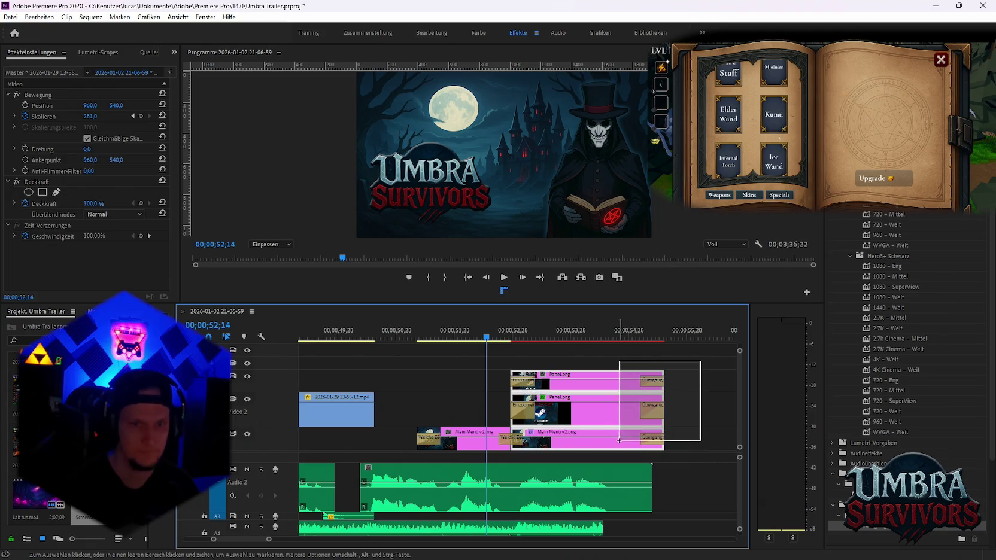
{"action": "key", "text": "Delete"}
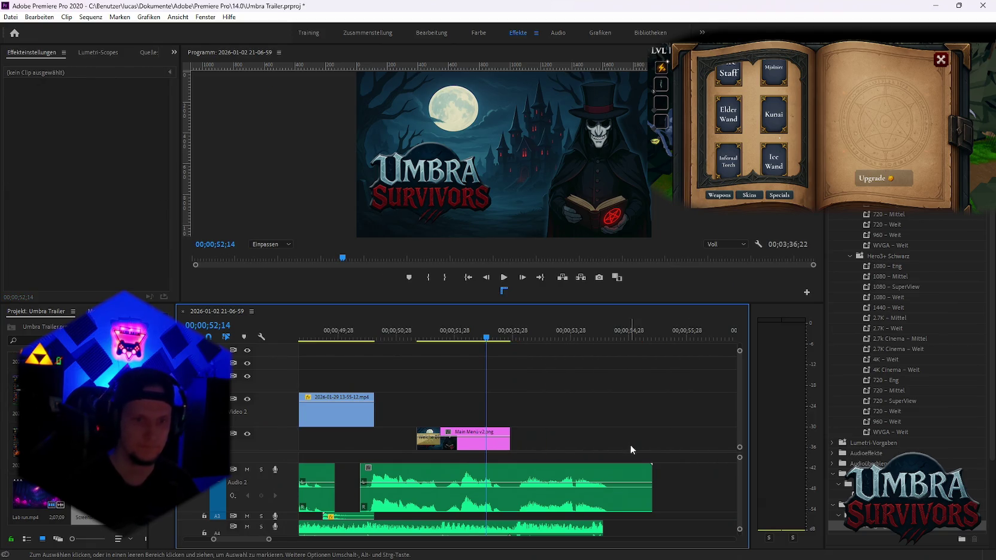
{"action": "left_click_drag", "start_coordinate": [514, 446], "coordinate": [651, 444]}
{"action": "left_click", "coordinate": [401, 336]}
{"action": "key", "text": "space"}
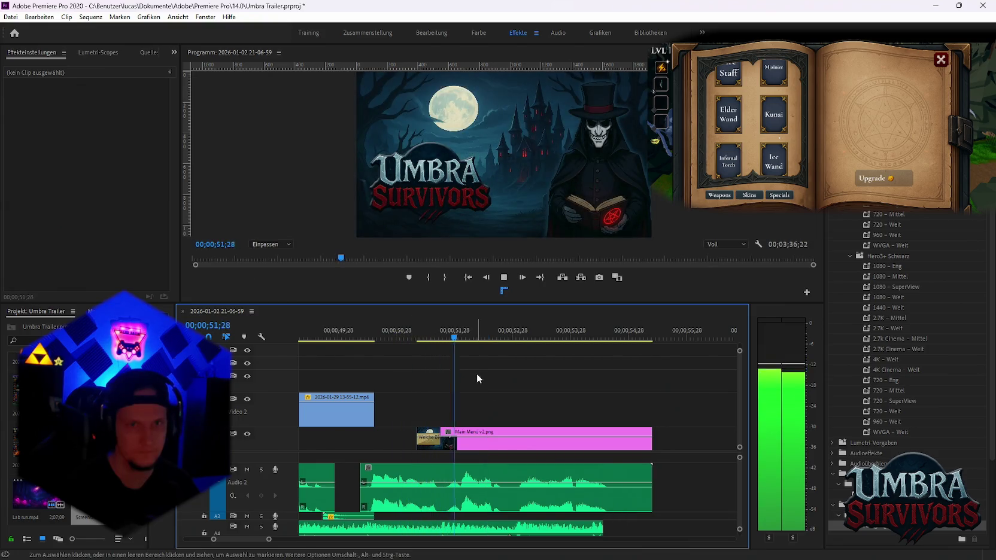
{"action": "key", "text": "space"}
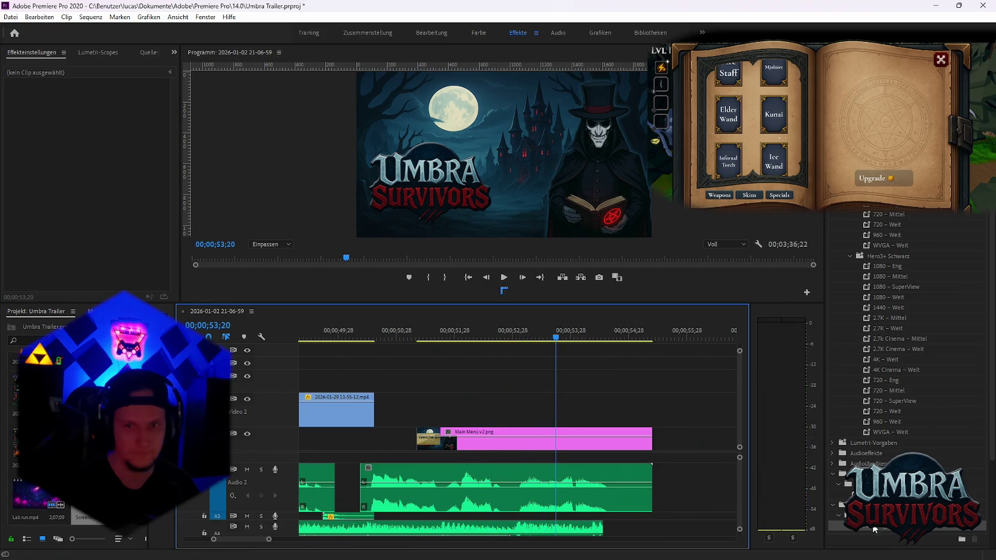
Add a 16-frame Übergang zu Schwarz fade to the end of Main Menü v2.png.
{"action": "left_click_drag", "start_coordinate": [874, 529], "coordinate": [606, 432]}
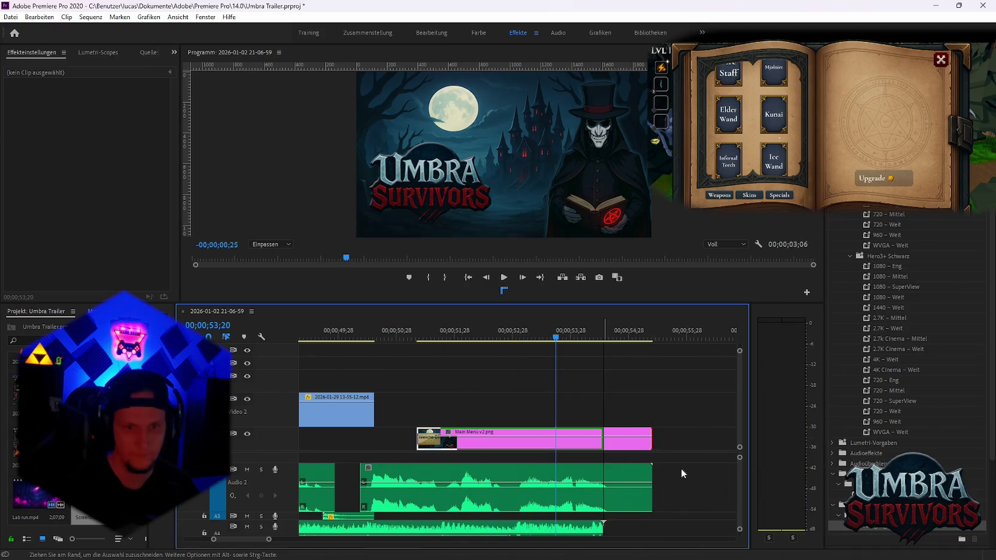
{"action": "key", "text": "ctrl+z"}
{"action": "key", "text": "space"}
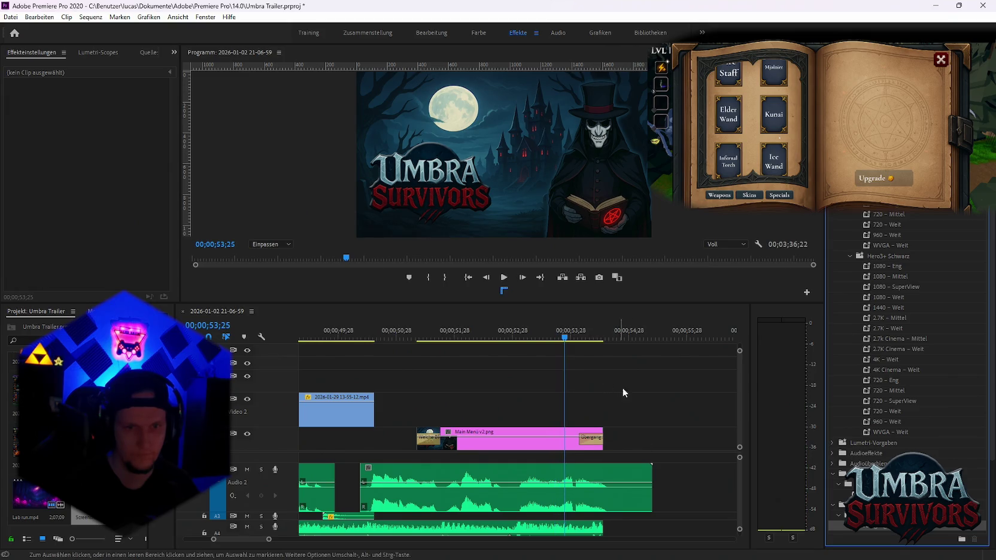
{"action": "left_click", "coordinate": [585, 441]}
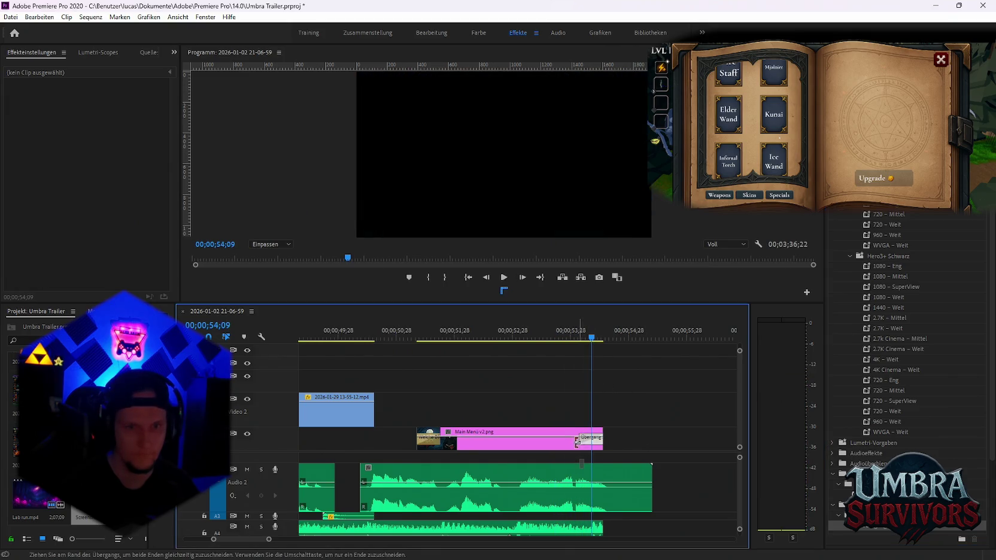
{"action": "key", "text": "shift+k"}
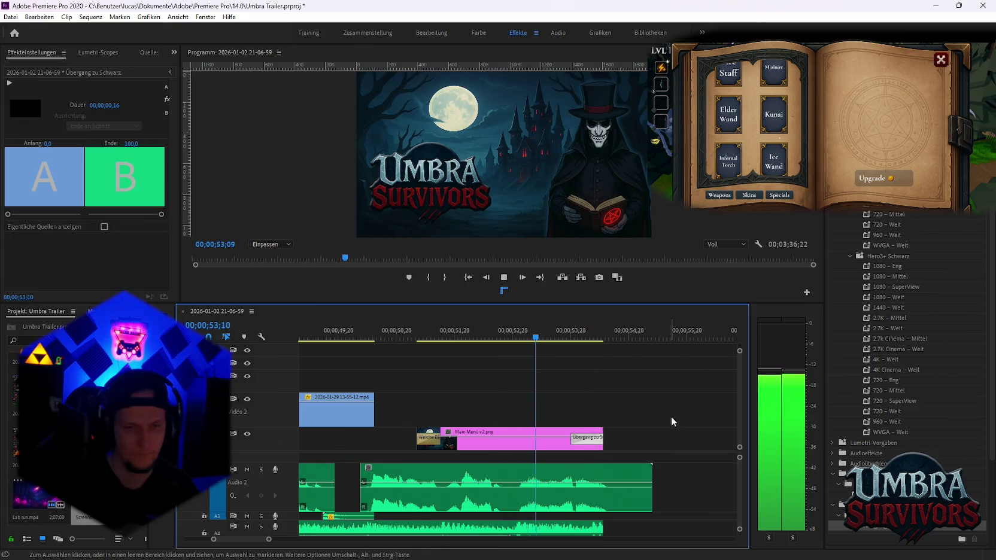
{"action": "key", "text": "minus"}
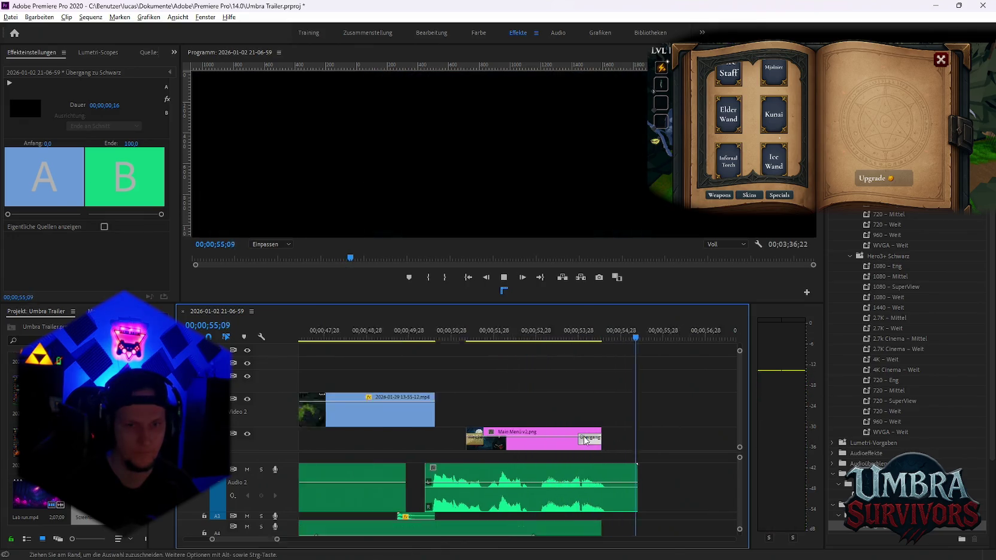
{"action": "key", "text": "minus"}
{"action": "key", "text": "minus"}
{"action": "key", "text": "minus"}
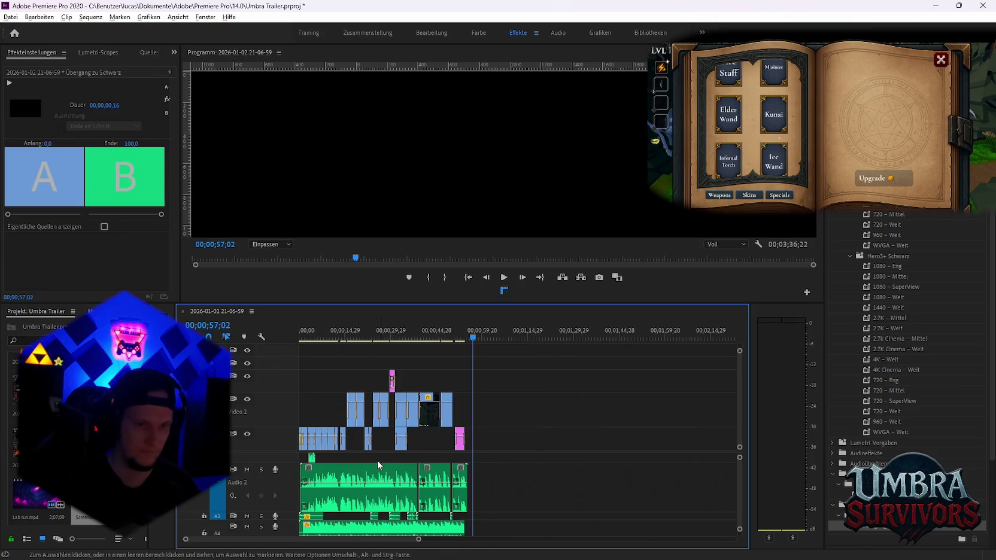
{"action": "key", "text": "equal"}
{"action": "key", "text": "equal"}
{"action": "key", "text": "equal"}
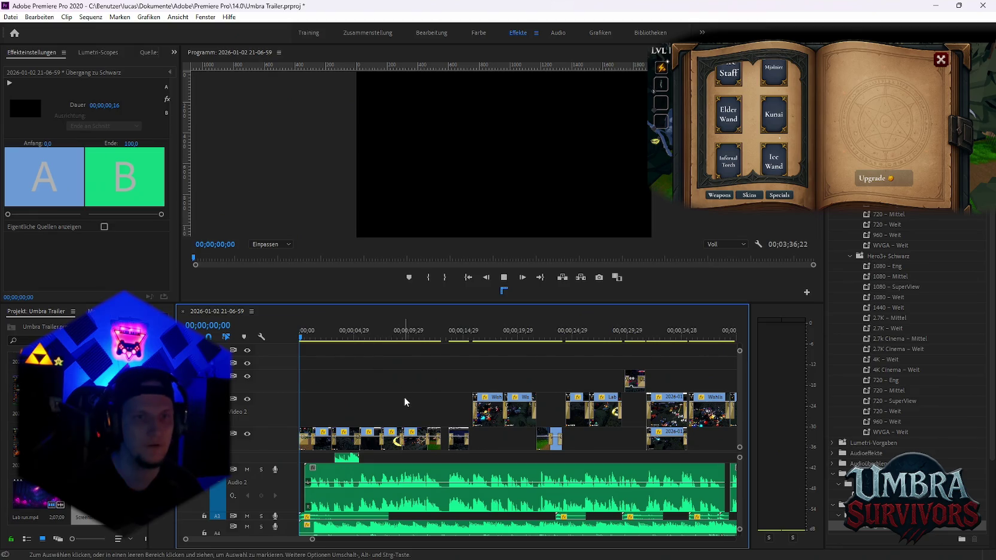
{"action": "key", "text": "space"}
{"action": "key", "text": "space"}
{"action": "key", "text": "equal"}
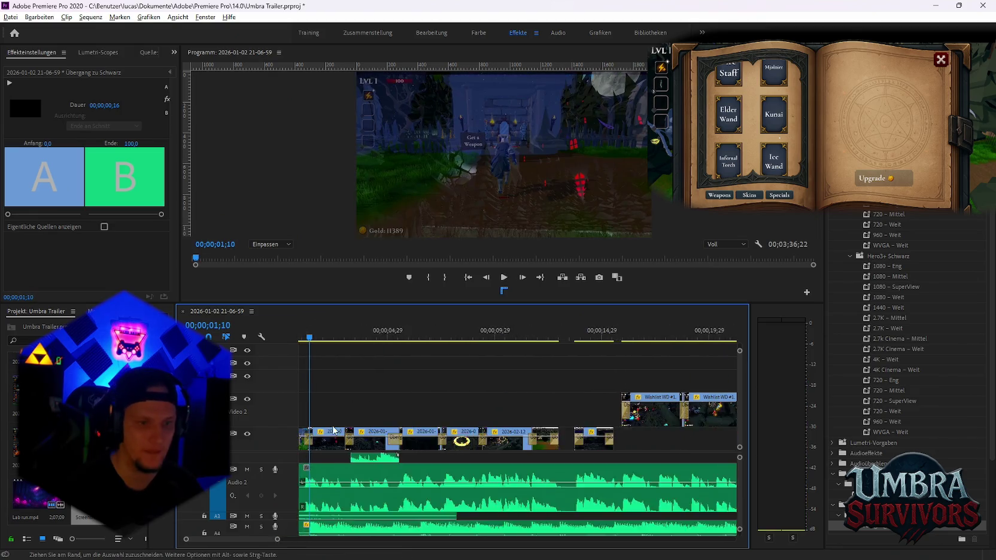
{"action": "key", "text": "equal"}
{"action": "key", "text": "equal"}
{"action": "key", "text": "equal"}
{"action": "scroll", "coordinate": [330, 429], "scroll_direction": "up", "scroll_amount": 1}
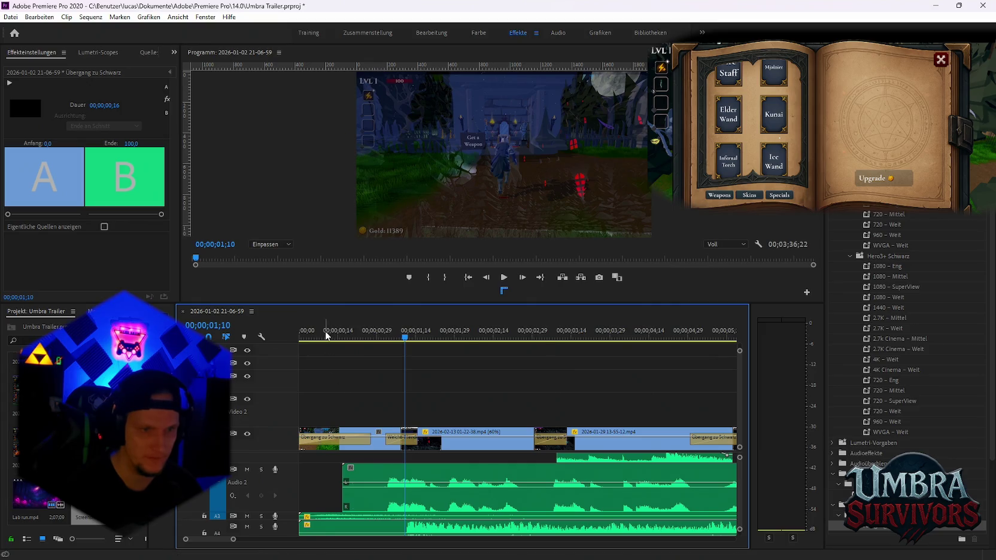
{"action": "left_click", "coordinate": [323, 335]}
{"action": "left_click", "coordinate": [376, 443]}
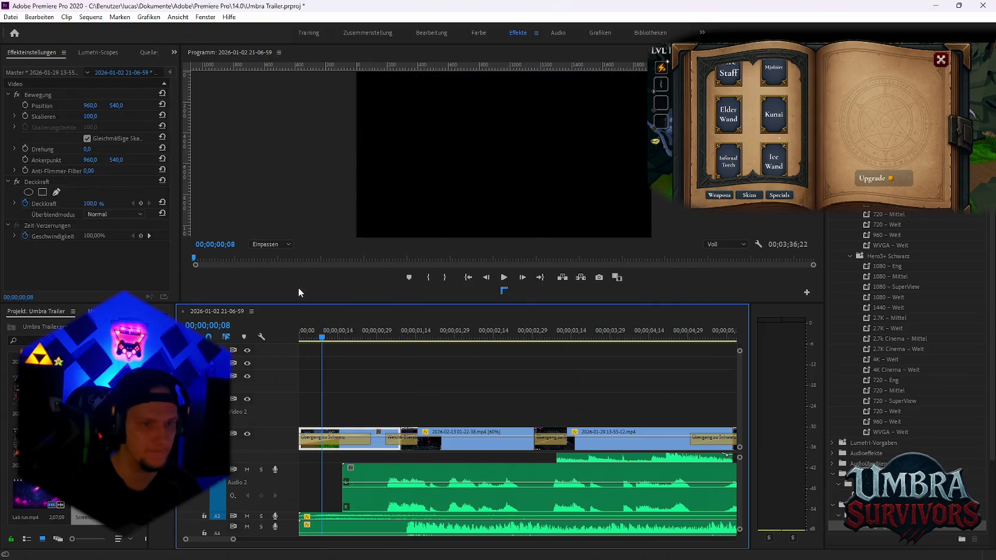
Scale the opening gameplay clip to 147, then 185, and preview the enlarged start.
{"action": "key", "text": "space"}
{"action": "key", "text": "space"}
{"action": "left_click", "coordinate": [90, 116]}
{"action": "type", "text": "147"}
{"action": "key", "text": "Return"}
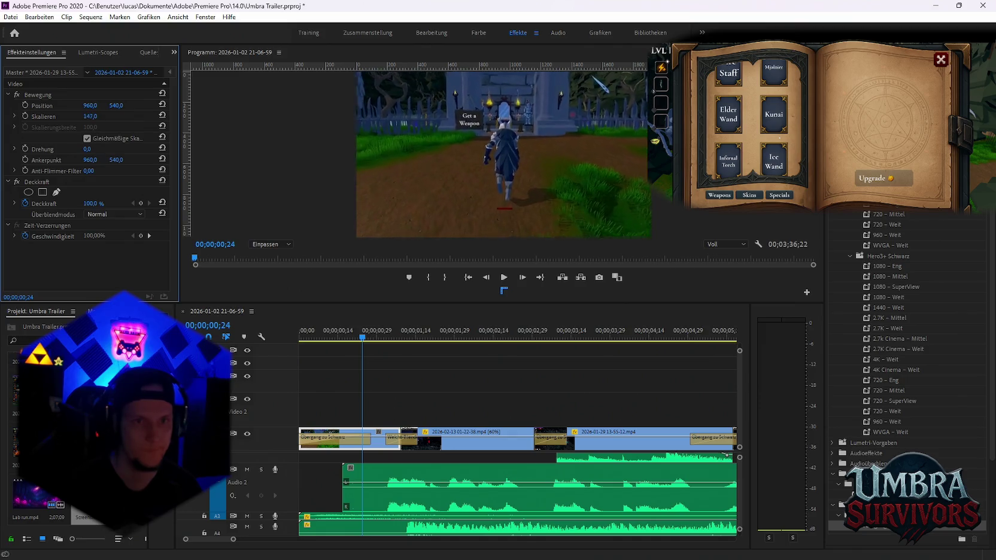
{"action": "left_click_drag", "start_coordinate": [89, 116], "coordinate": [112, 116]}
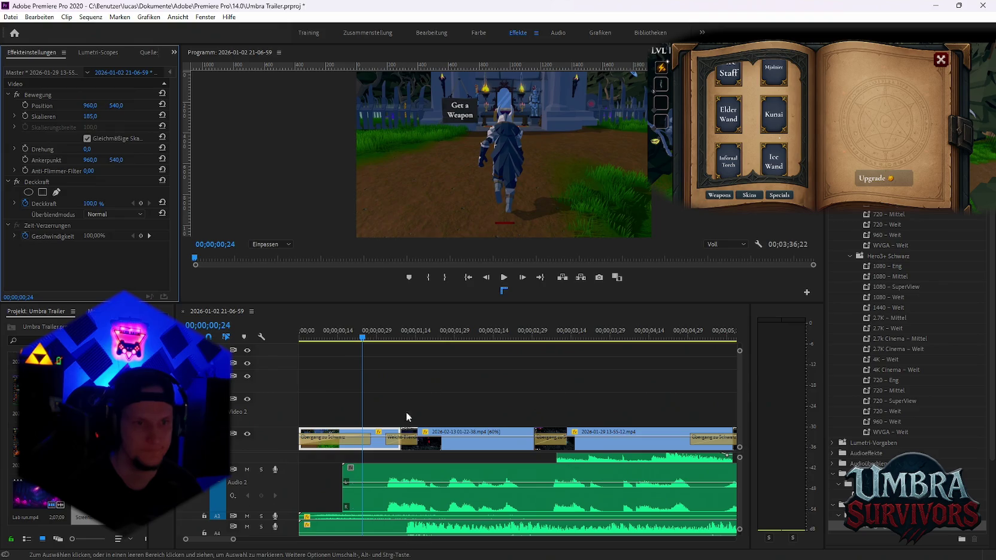
{"action": "left_click", "coordinate": [389, 372]}
{"action": "key", "text": "space"}
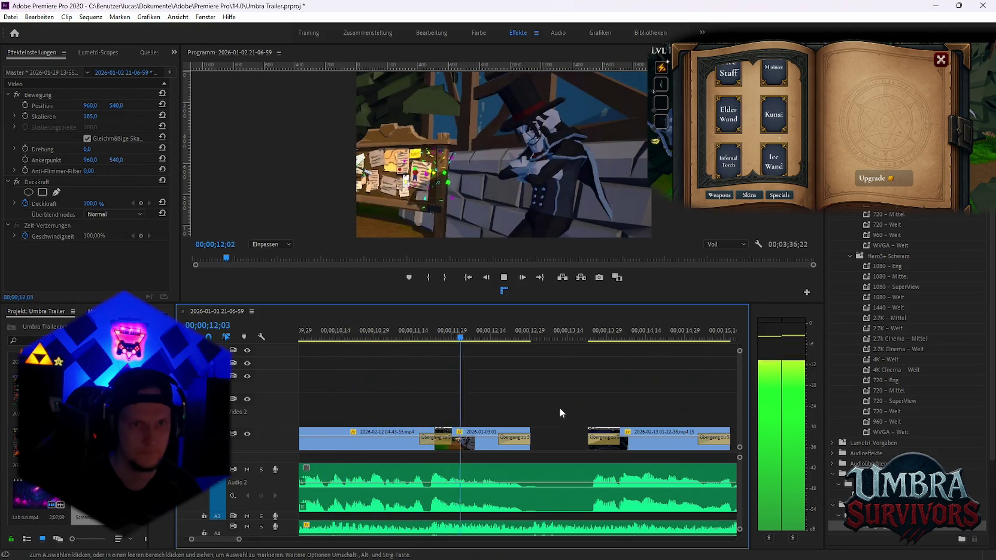
{"action": "key", "text": "minus"}
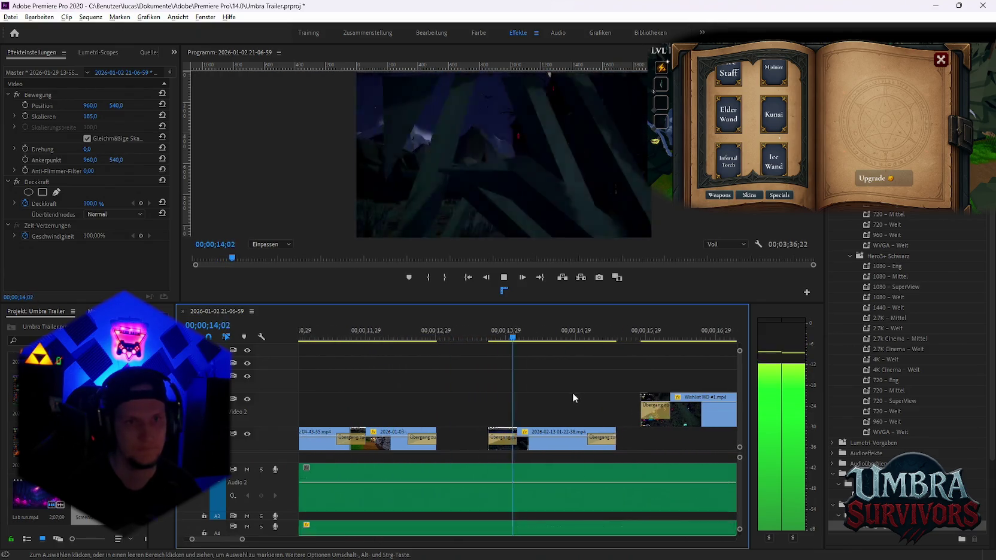
{"action": "key", "text": "minus"}
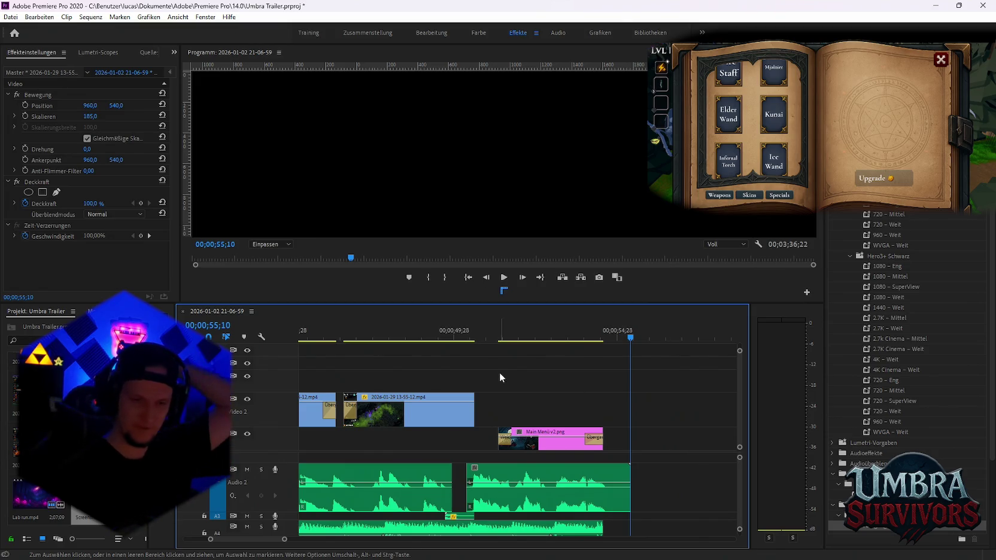
Play the trailer back from the start to review it.
{"action": "scroll", "coordinate": [471, 386], "scroll_direction": "down", "scroll_amount": 2}
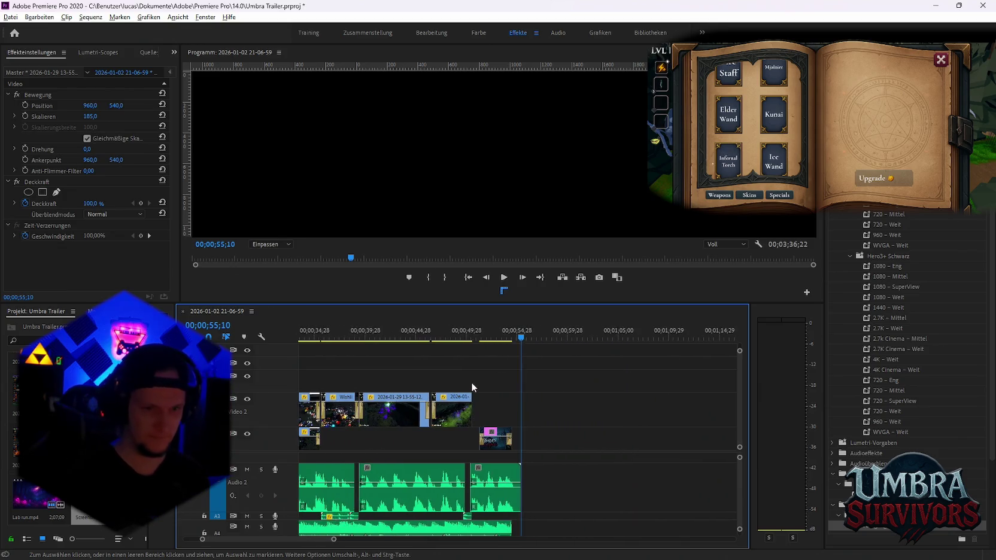
{"action": "scroll", "coordinate": [472, 387], "scroll_direction": "down", "scroll_amount": 2}
{"action": "key", "text": "Home"}
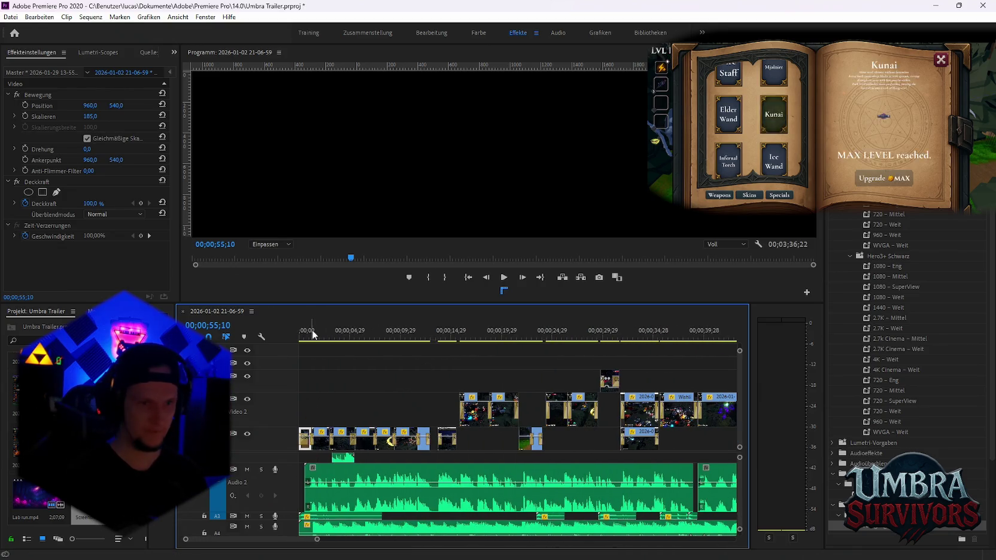
{"action": "key", "text": "space"}
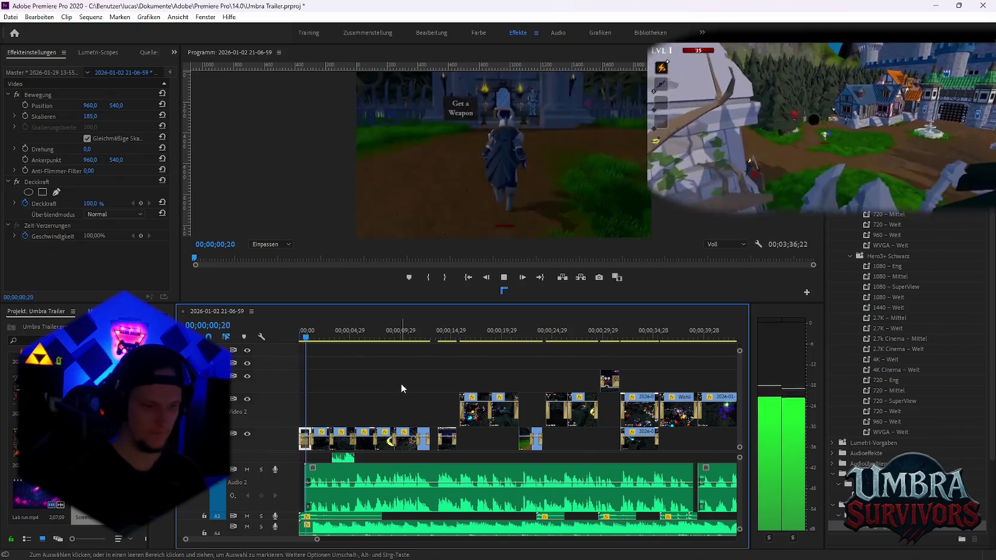
{"action": "key", "text": "space"}
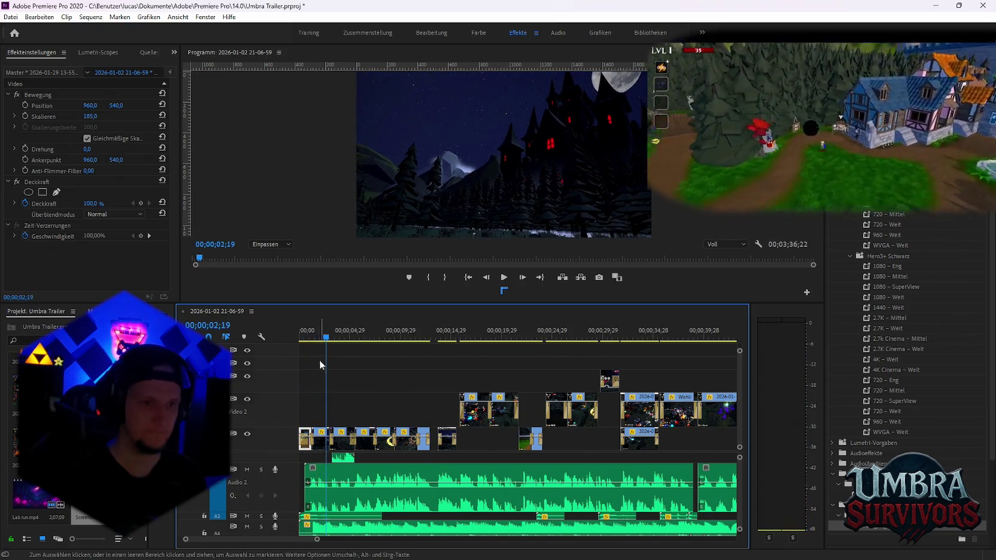
{"action": "key", "text": "Home"}
{"action": "key", "text": "space"}
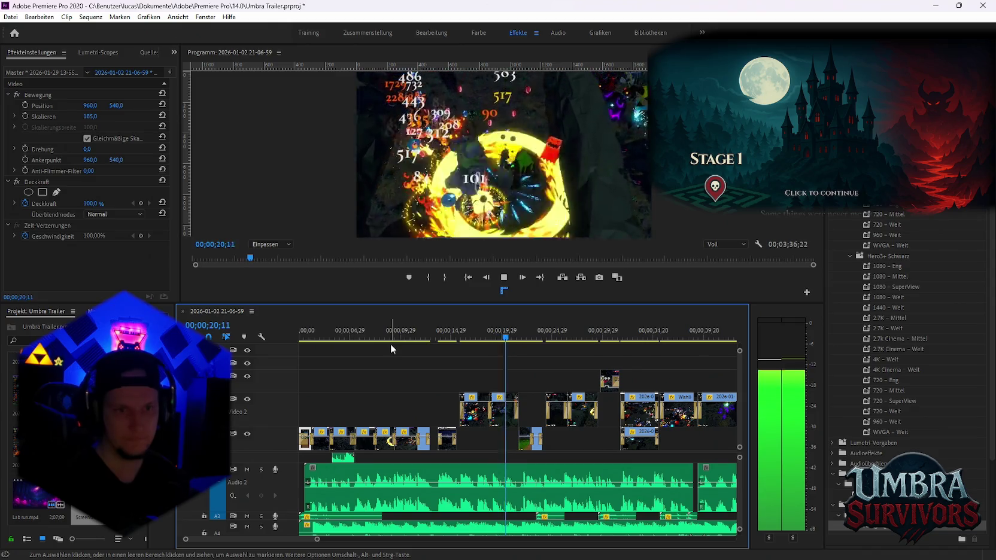
{"action": "key", "text": "space"}
Zoom the timeline in around 13;29 and drag Logo twitter.png into it.
{"action": "left_click_drag", "start_coordinate": [469, 339], "coordinate": [439, 341]}
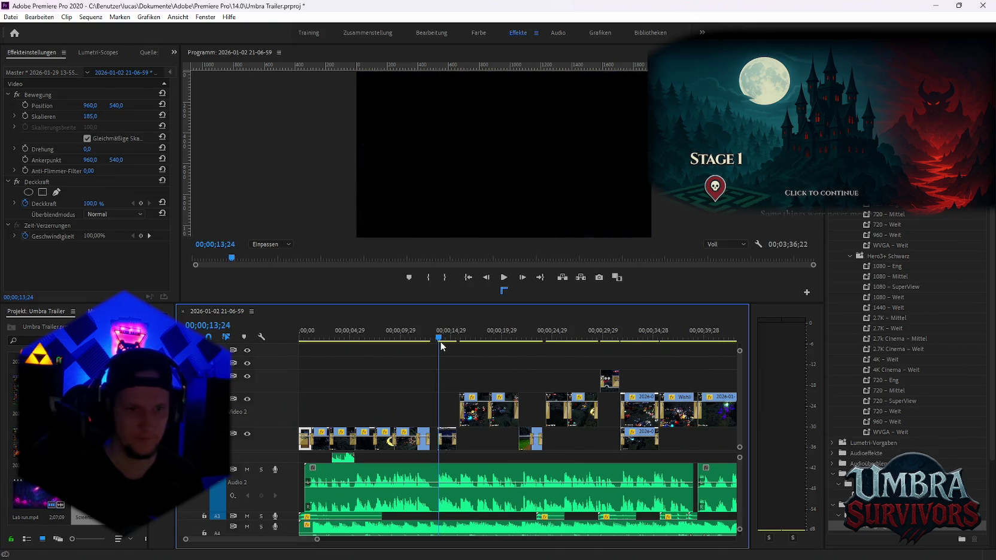
{"action": "key", "text": "equal"}
{"action": "key", "text": "equal"}
{"action": "key", "text": "equal"}
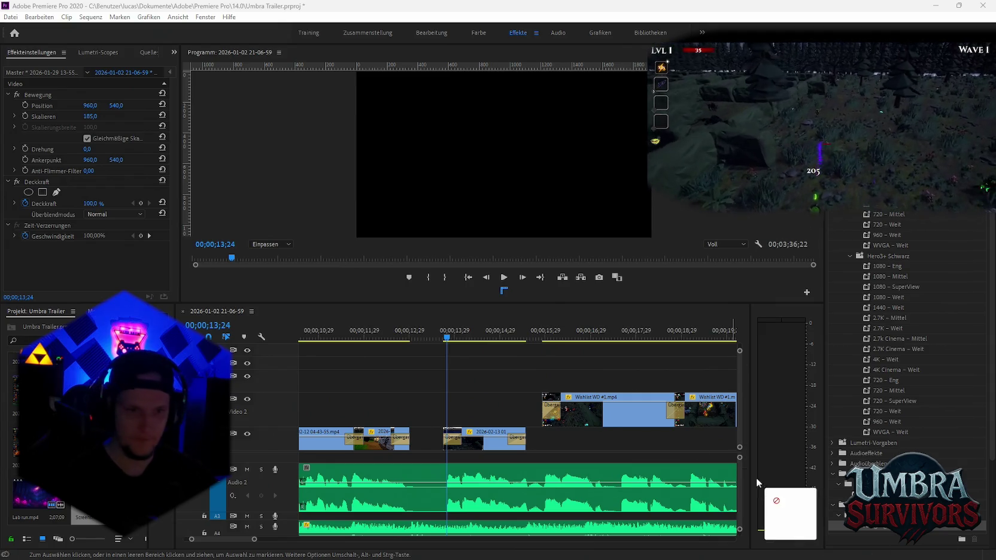
{"action": "left_click_drag", "start_coordinate": [766, 478], "coordinate": [366, 381]}
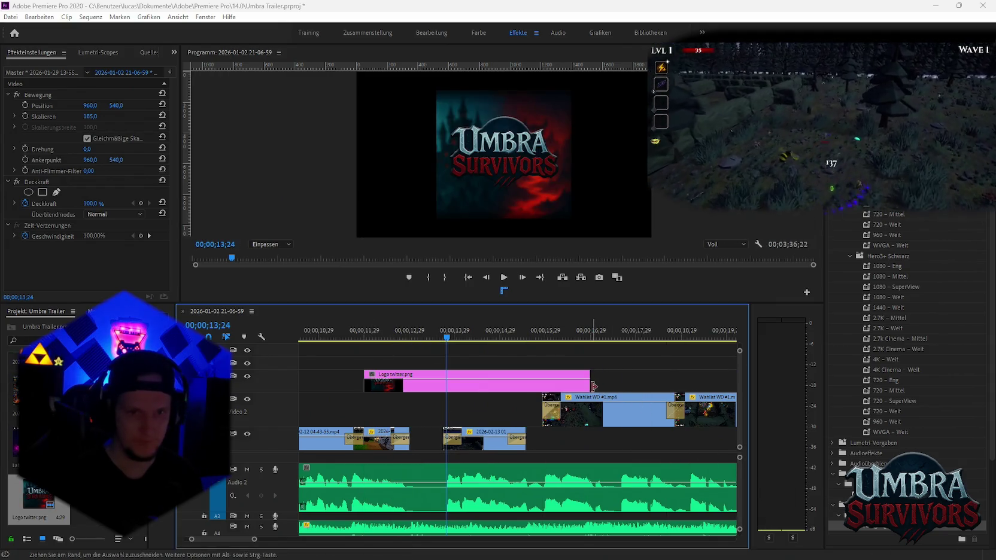
Move the Logo twitter.png clip onto Video 2 near 13;29 and lengthen its end slightly.
{"action": "left_click", "coordinate": [477, 389]}
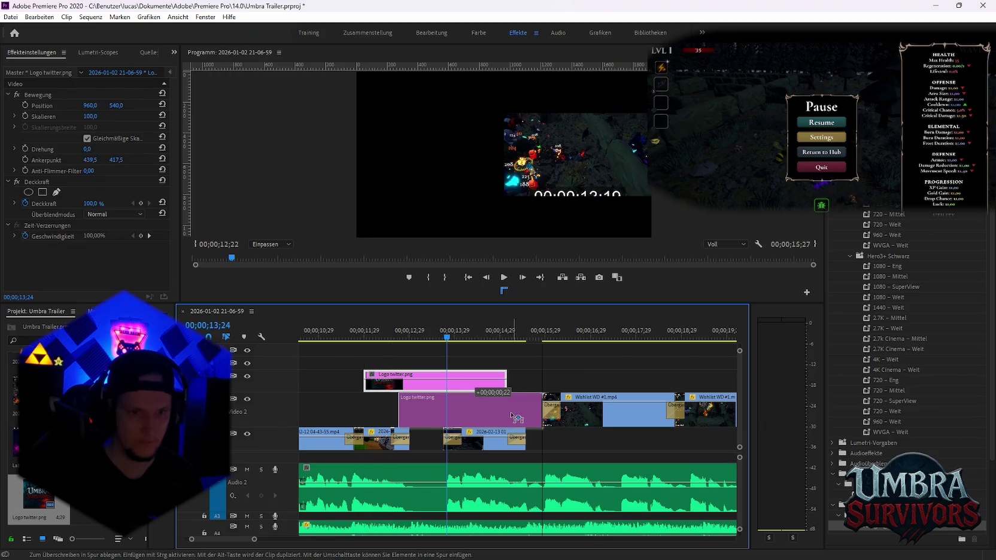
{"action": "mouse_move", "coordinate": [388, 387]}
{"action": "left_mouse_down"}
{"action": "mouse_move", "coordinate": [449, 425]}
{"action": "mouse_move", "coordinate": [443, 414]}
{"action": "left_mouse_up"}
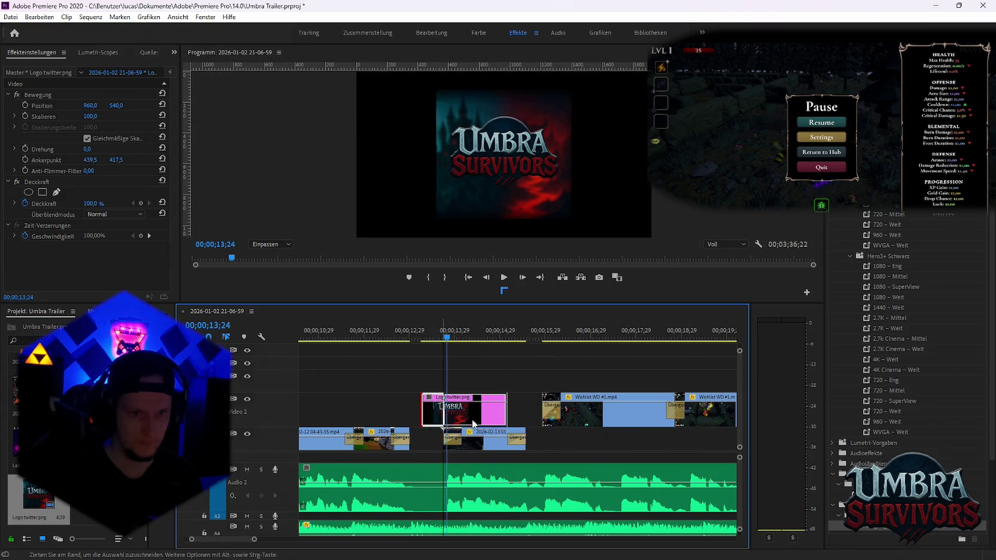
{"action": "left_click_drag", "start_coordinate": [520, 419], "coordinate": [525, 418]}
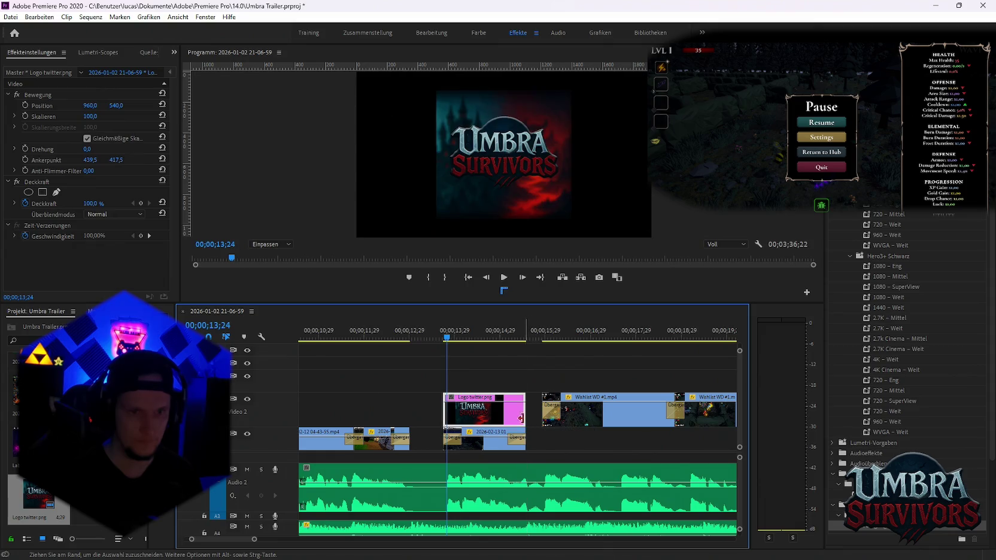
Enlarge the logo in the Program monitor to scale 222.1 and play from the start.
{"action": "left_click", "coordinate": [45, 105]}
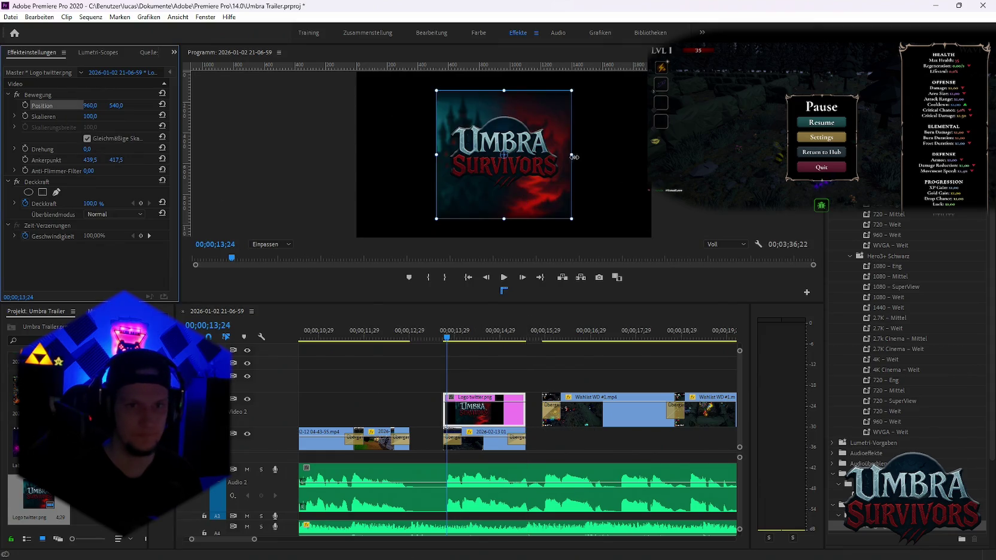
{"action": "mouse_move", "coordinate": [574, 157]}
{"action": "left_mouse_down"}
{"action": "mouse_move", "coordinate": [614, 153]}
{"action": "mouse_move", "coordinate": [595, 154]}
{"action": "left_mouse_up"}
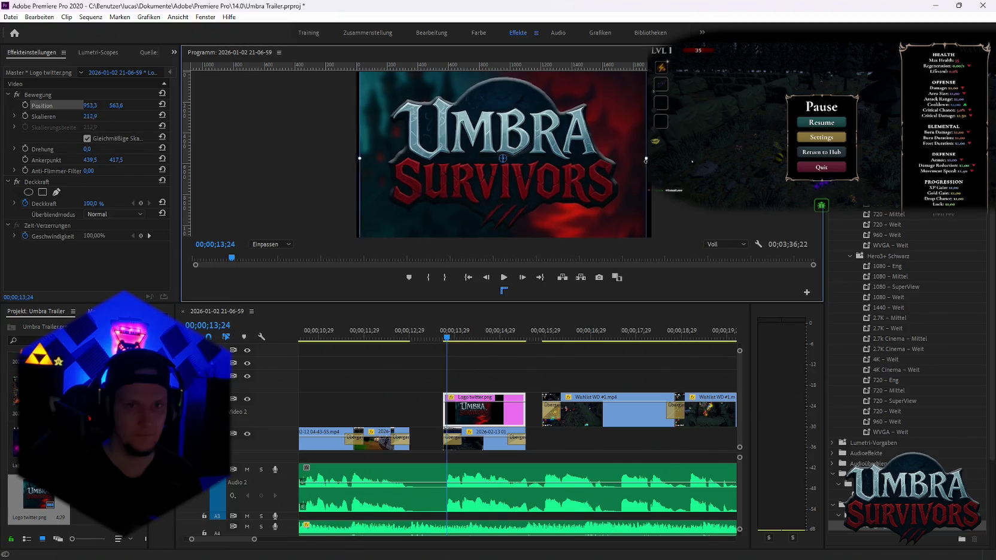
{"action": "left_click_drag", "start_coordinate": [595, 153], "coordinate": [625, 157]}
{"action": "key", "text": "Home"}
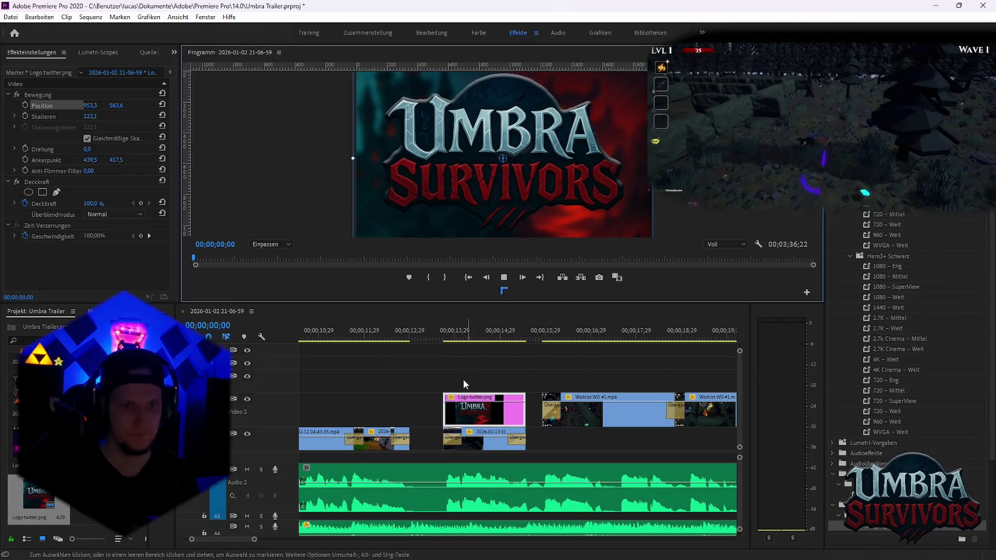
{"action": "key", "text": "space"}
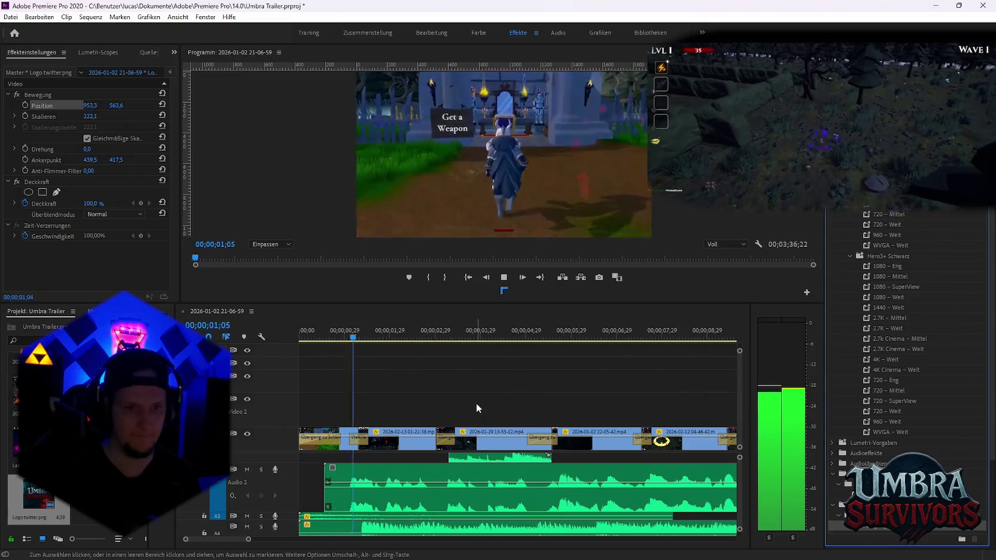
Add a fade transition to the end of the Logo twitter.png clip and preview it.
{"action": "left_click", "coordinate": [479, 398]}
{"action": "scroll", "coordinate": [479, 399], "scroll_direction": "down", "scroll_amount": 3}
{"action": "scroll", "coordinate": [693, 463], "scroll_direction": "down", "scroll_amount": 3}
{"action": "scroll", "coordinate": [693, 463], "scroll_direction": "down", "scroll_amount": 3}
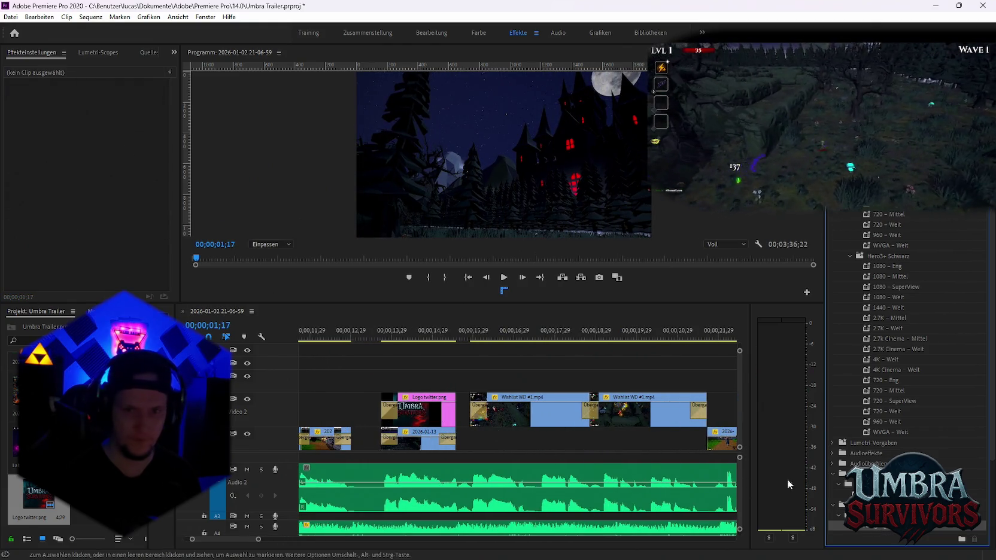
{"action": "mouse_move", "coordinate": [872, 531]}
{"action": "left_mouse_down"}
{"action": "mouse_move", "coordinate": [437, 410]}
{"action": "mouse_move", "coordinate": [447, 412]}
{"action": "left_mouse_up"}
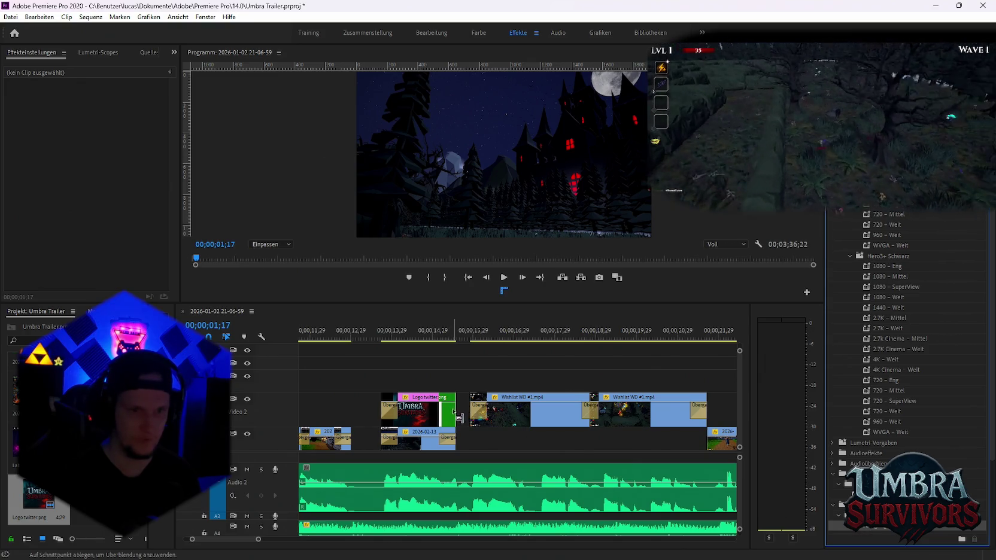
{"action": "left_click", "coordinate": [359, 330]}
{"action": "key", "text": "space"}
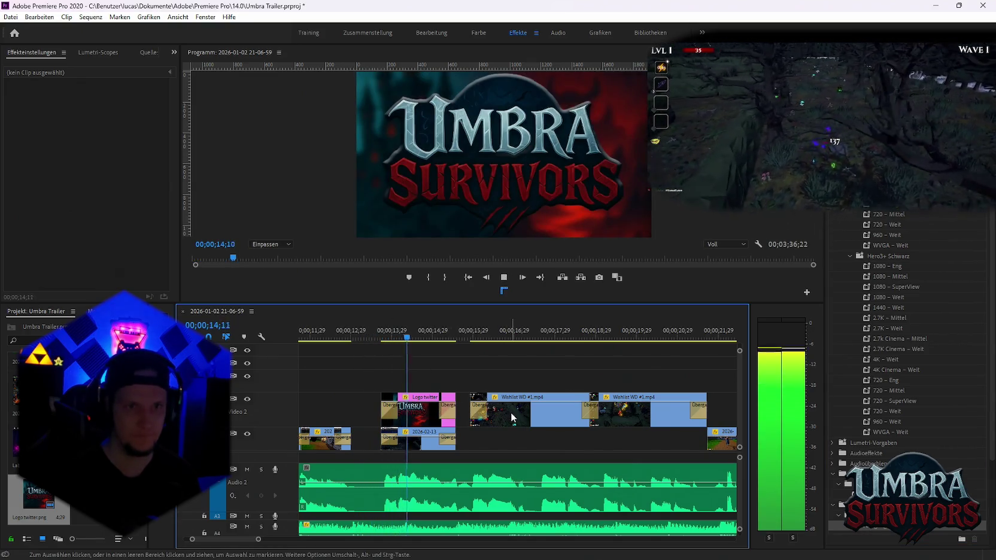
{"action": "key", "text": "space"}
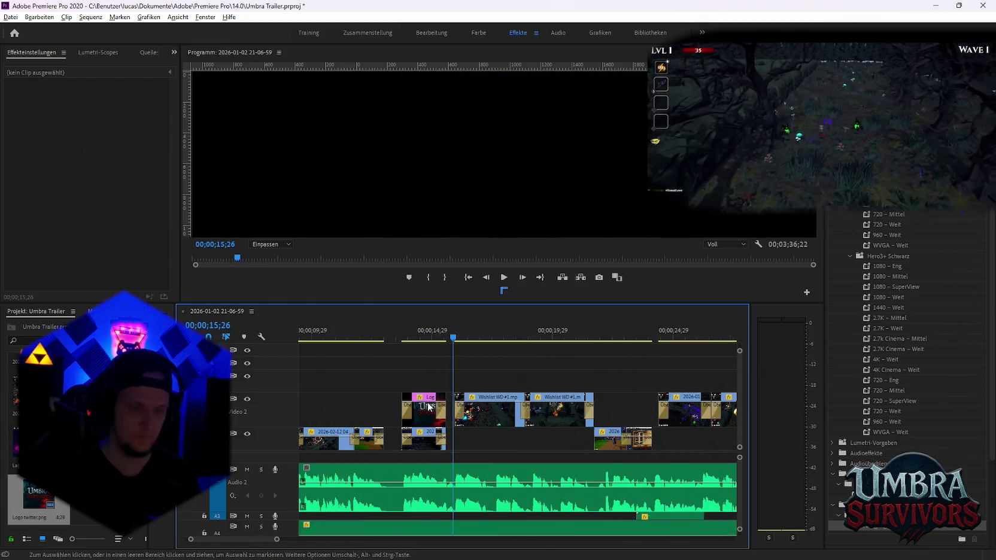
Replay the title section from about 13 seconds, then delete the Logo twitter.png clip.
{"action": "key", "text": "minus"}
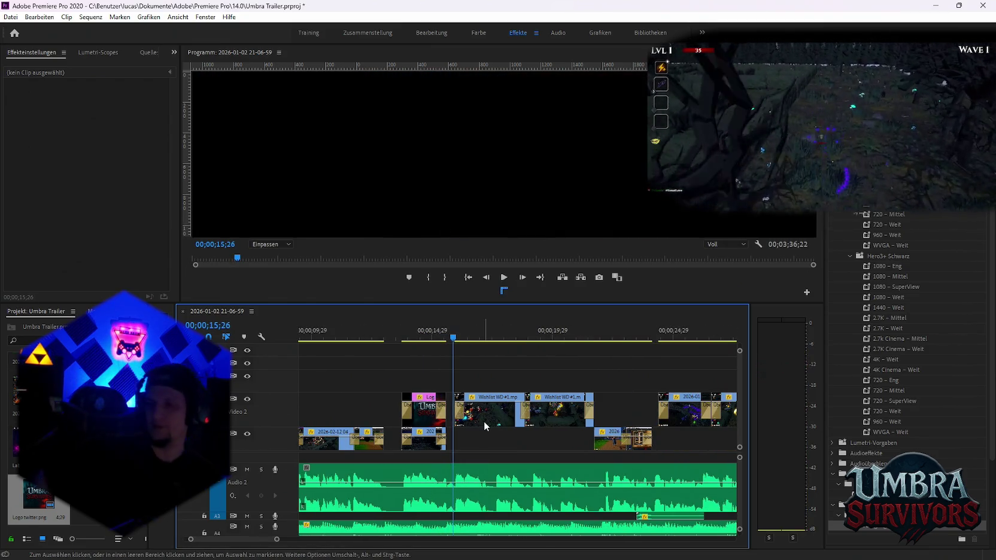
{"action": "mouse_move", "coordinate": [484, 416]}
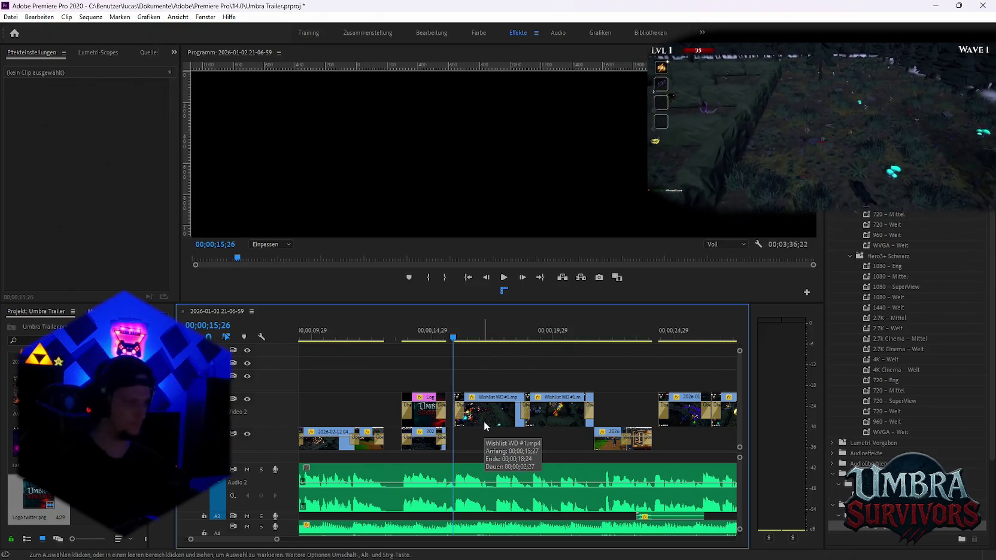
{"action": "left_click", "coordinate": [390, 334]}
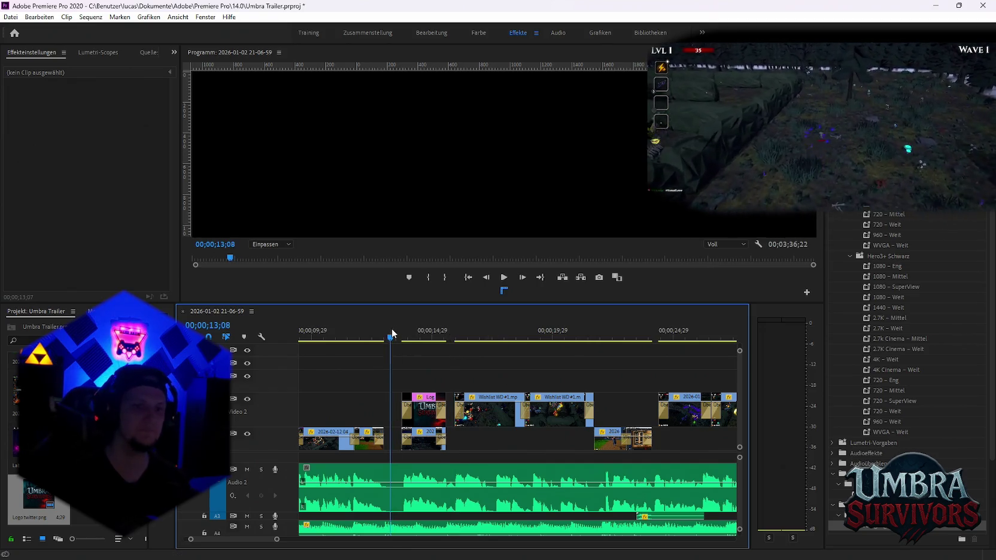
{"action": "key", "text": "space"}
{"action": "key", "text": "space"}
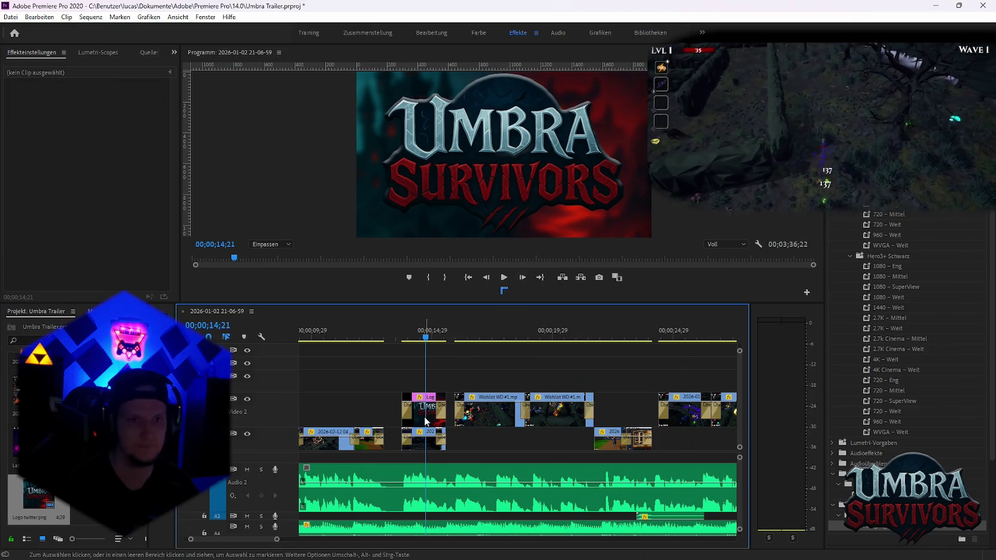
{"action": "scroll", "coordinate": [425, 421], "scroll_direction": "up", "scroll_amount": 1}
{"action": "scroll", "coordinate": [420, 407], "scroll_direction": "up", "scroll_amount": 1}
{"action": "scroll", "coordinate": [549, 430], "scroll_direction": "up", "scroll_amount": 1}
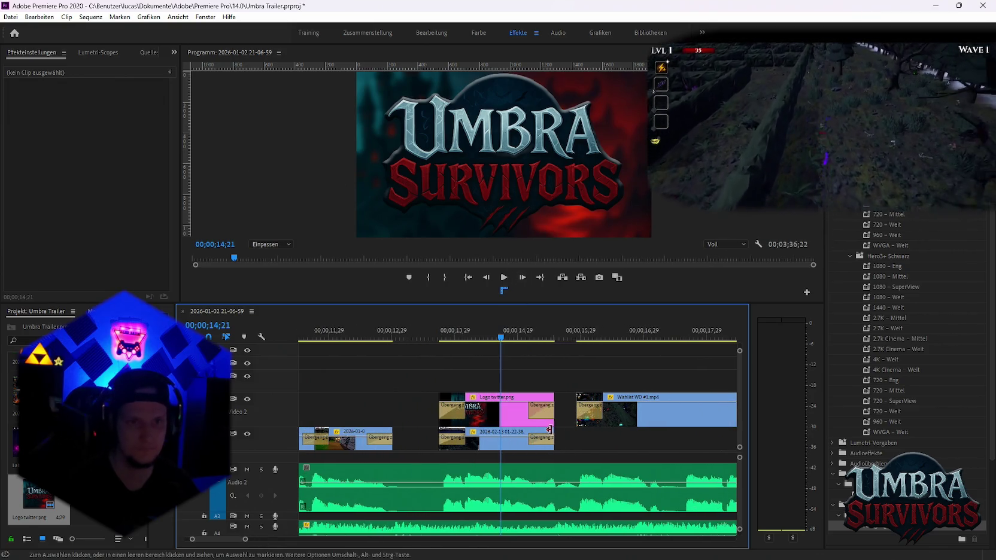
{"action": "left_click", "coordinate": [499, 421]}
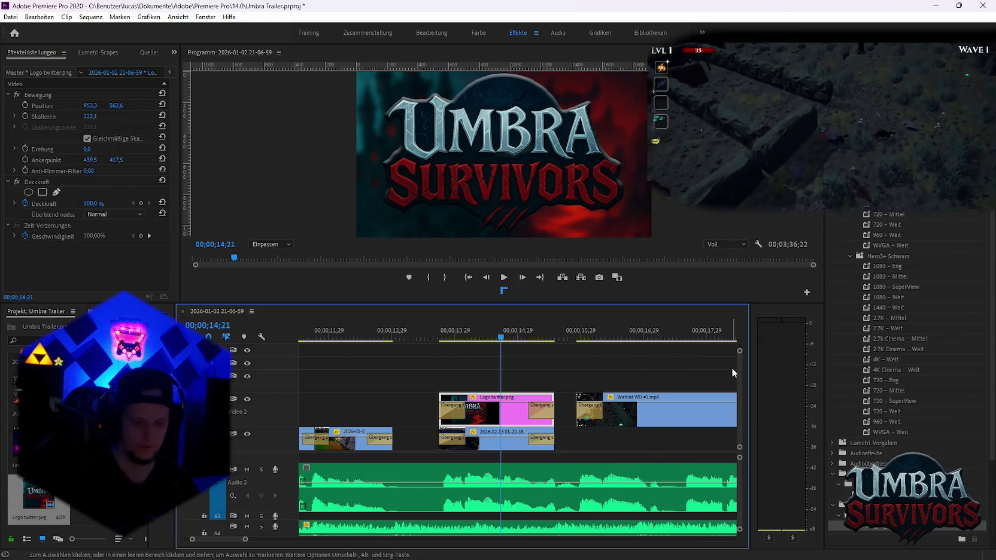
{"action": "key", "text": "Delete"}
Place Loading Screen.png above the footage and trim both ends to match the clip below.
{"action": "mouse_move", "coordinate": [38, 493]}
{"action": "left_mouse_down"}
{"action": "mouse_move", "coordinate": [558, 454]}
{"action": "mouse_move", "coordinate": [354, 366]}
{"action": "left_mouse_up"}
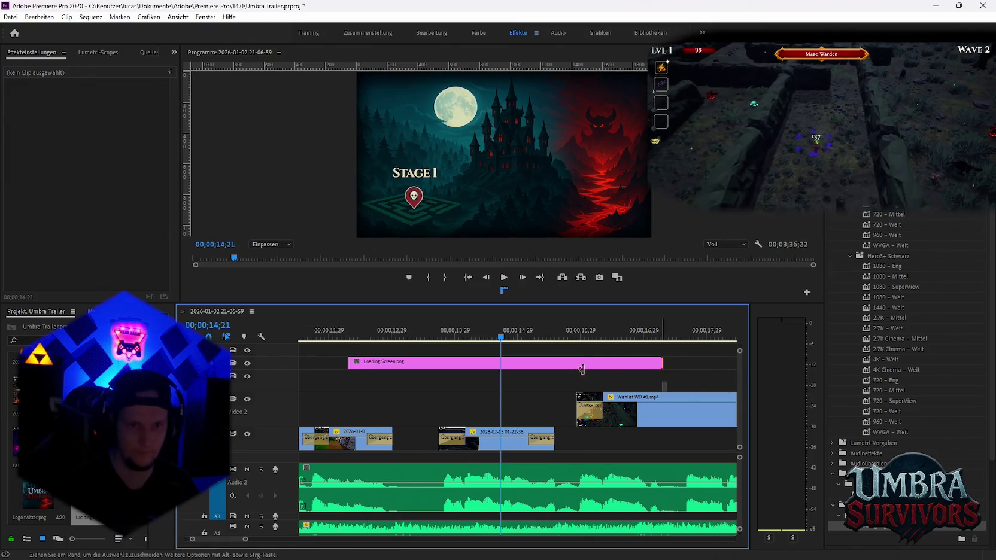
{"action": "left_click_drag", "start_coordinate": [581, 368], "coordinate": [554, 364]}
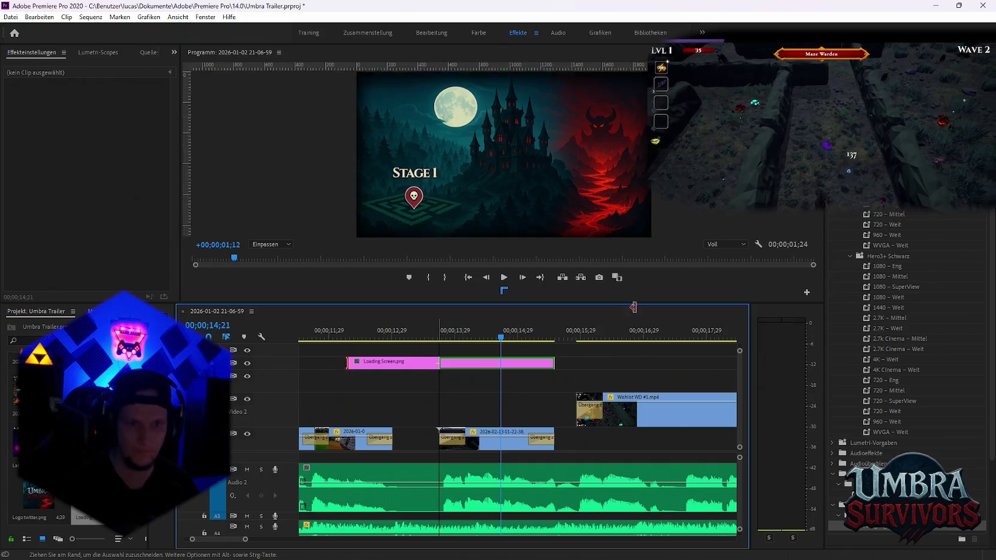
{"action": "left_click_drag", "start_coordinate": [633, 308], "coordinate": [633, 307]}
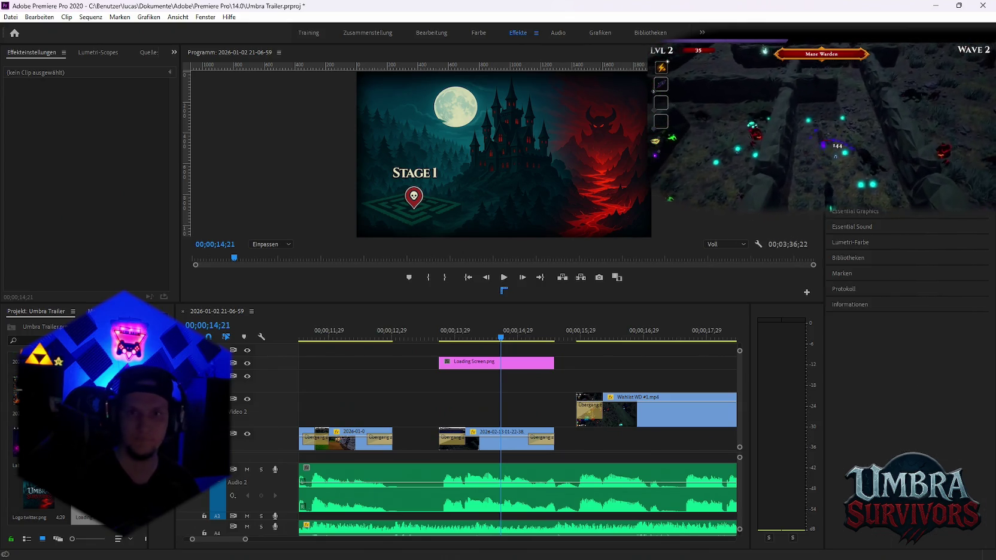
{"action": "left_click_drag", "start_coordinate": [478, 362], "coordinate": [478, 362]}
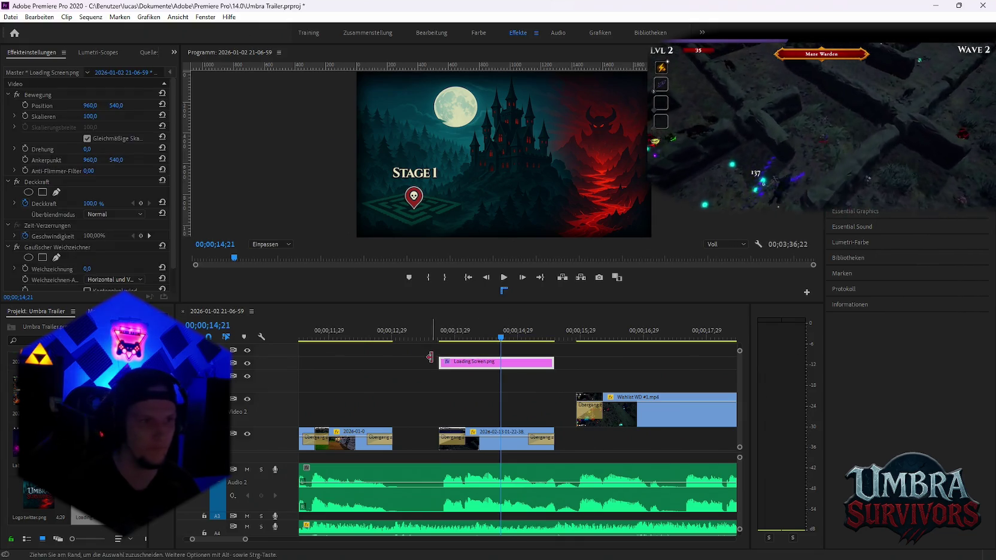
{"action": "scroll", "coordinate": [128, 243], "scroll_direction": "down", "scroll_amount": 3}
Set the Loading Screen's Gaussian Blur blurriness to 10, then to 30.
{"action": "left_click", "coordinate": [85, 241]}
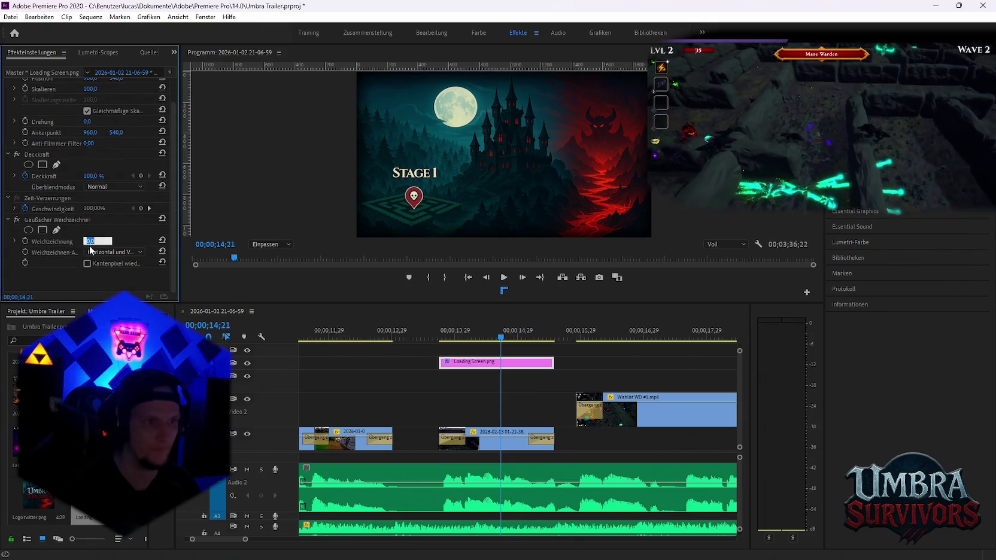
{"action": "type", "text": "10"}
{"action": "key", "text": "Return"}
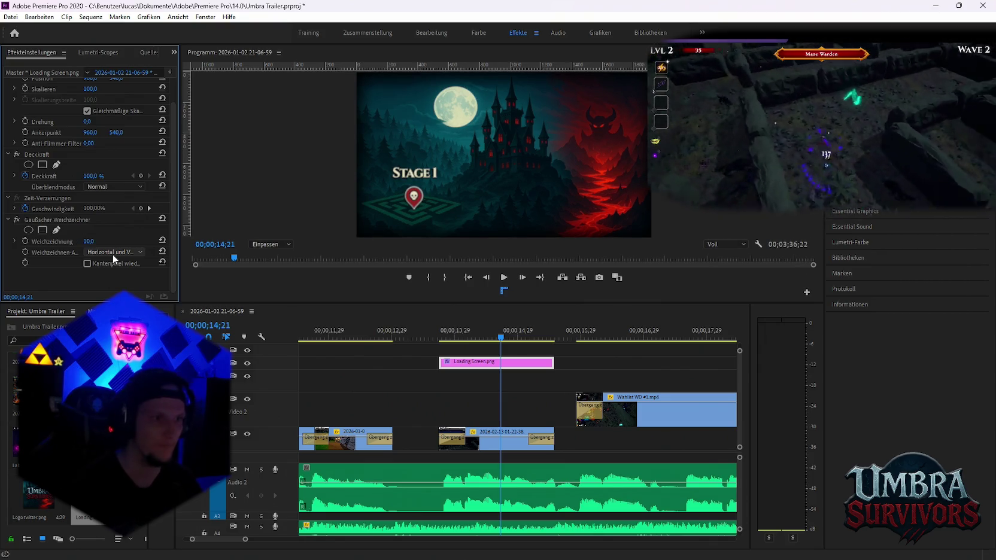
{"action": "left_click", "coordinate": [89, 241]}
{"action": "type", "text": "30"}
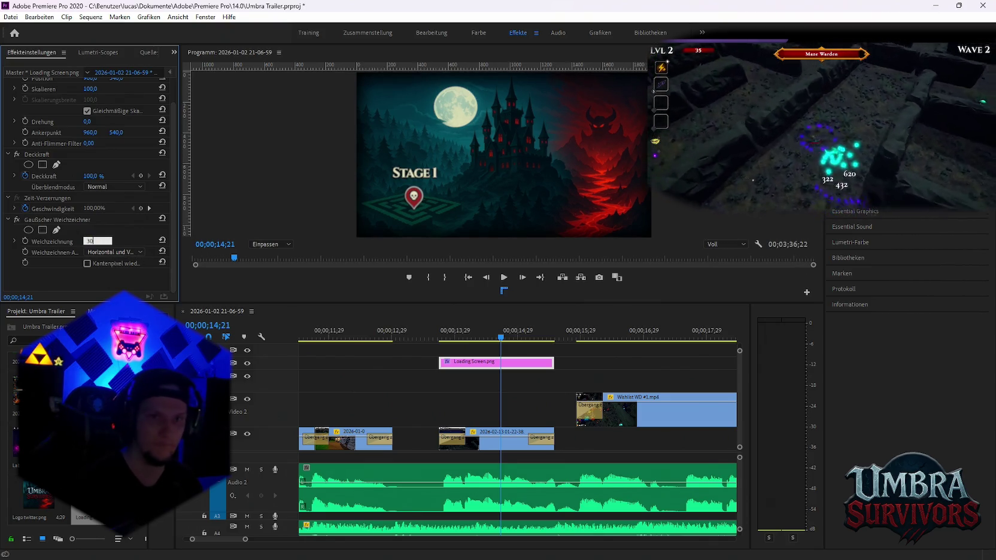
{"action": "key", "text": "Return"}
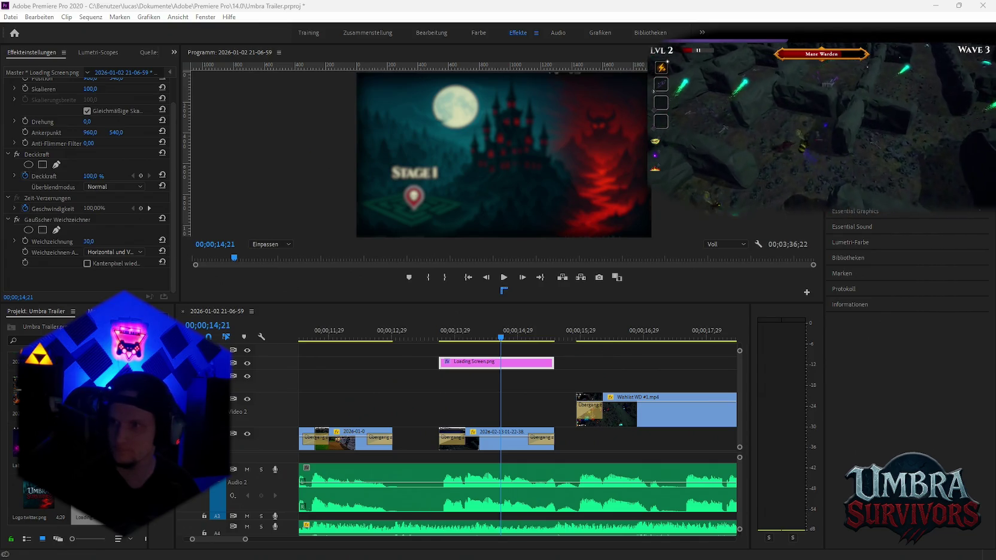
Add Schrift.png to the timeline and move Loading Screen.png down to Video 2.
{"action": "mouse_move", "coordinate": [120, 490]}
{"action": "left_mouse_down"}
{"action": "mouse_move", "coordinate": [456, 387]}
{"action": "mouse_move", "coordinate": [364, 386]}
{"action": "mouse_move", "coordinate": [453, 390]}
{"action": "mouse_move", "coordinate": [440, 386]}
{"action": "left_mouse_up"}
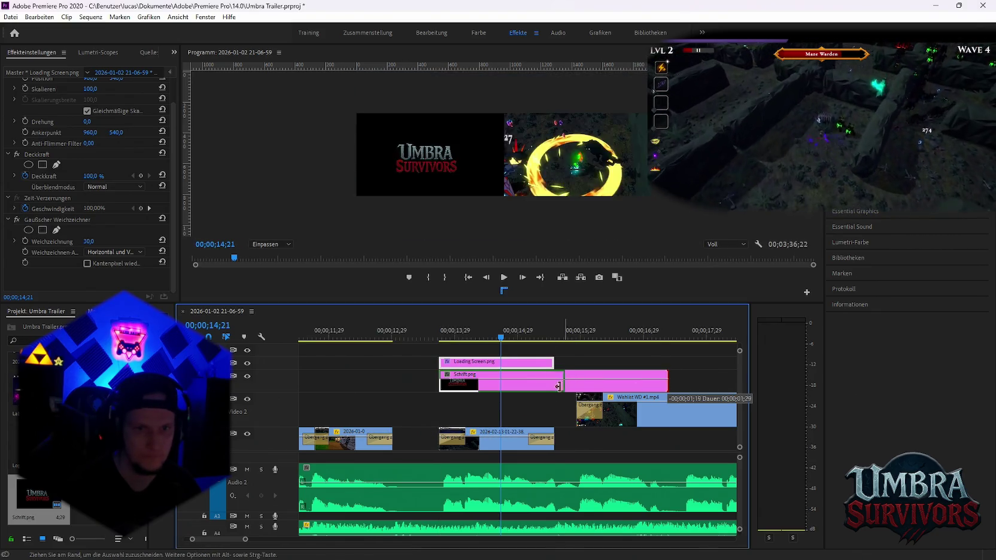
{"action": "left_click_drag", "start_coordinate": [507, 367], "coordinate": [507, 402]}
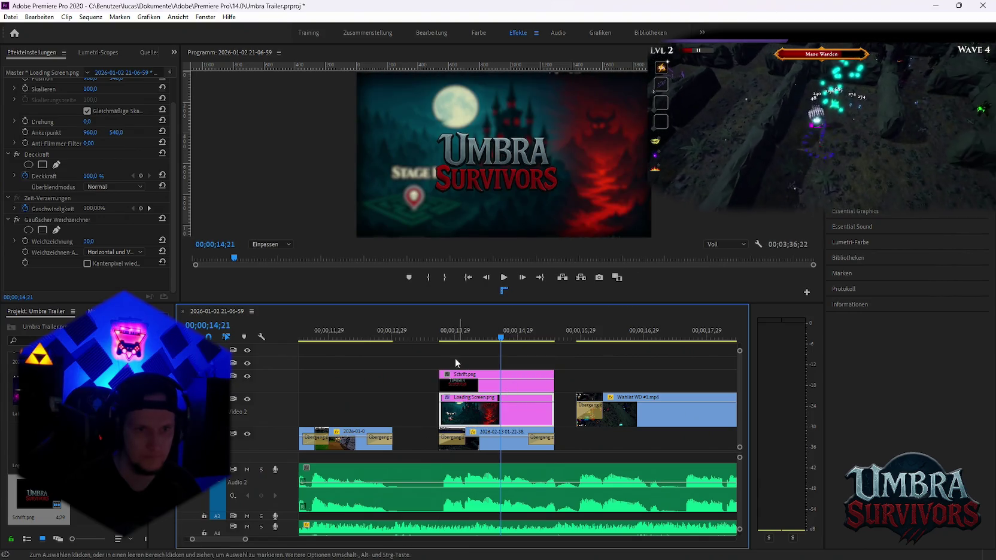
{"action": "left_click", "coordinate": [433, 339]}
{"action": "left_click_drag", "start_coordinate": [437, 340], "coordinate": [454, 339]}
Reposition the Schrift.png title up and right in the preview and trim its start later.
{"action": "left_click", "coordinate": [497, 383]}
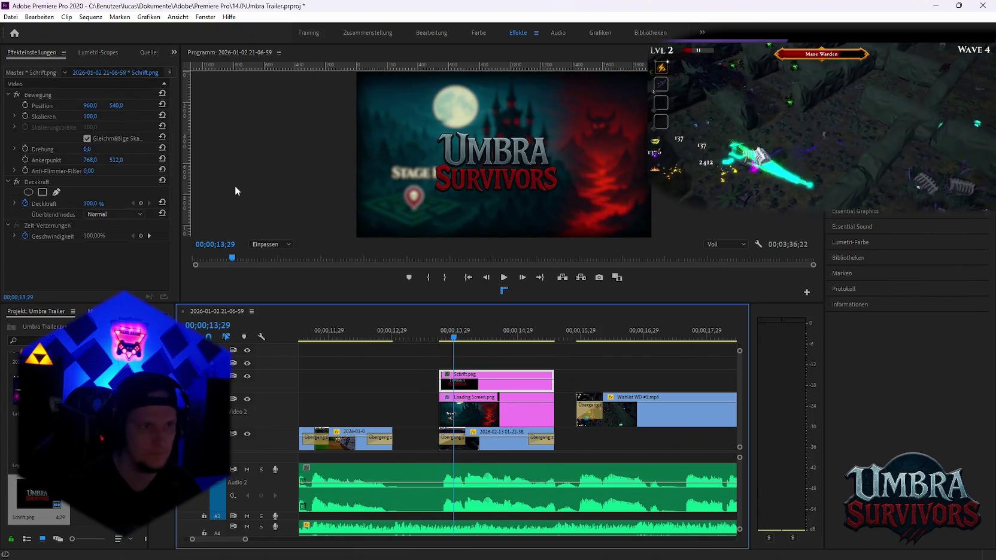
{"action": "left_click", "coordinate": [41, 105]}
{"action": "mouse_move", "coordinate": [562, 186]}
{"action": "left_mouse_down"}
{"action": "mouse_move", "coordinate": [597, 188]}
{"action": "mouse_move", "coordinate": [609, 163]}
{"action": "left_mouse_up"}
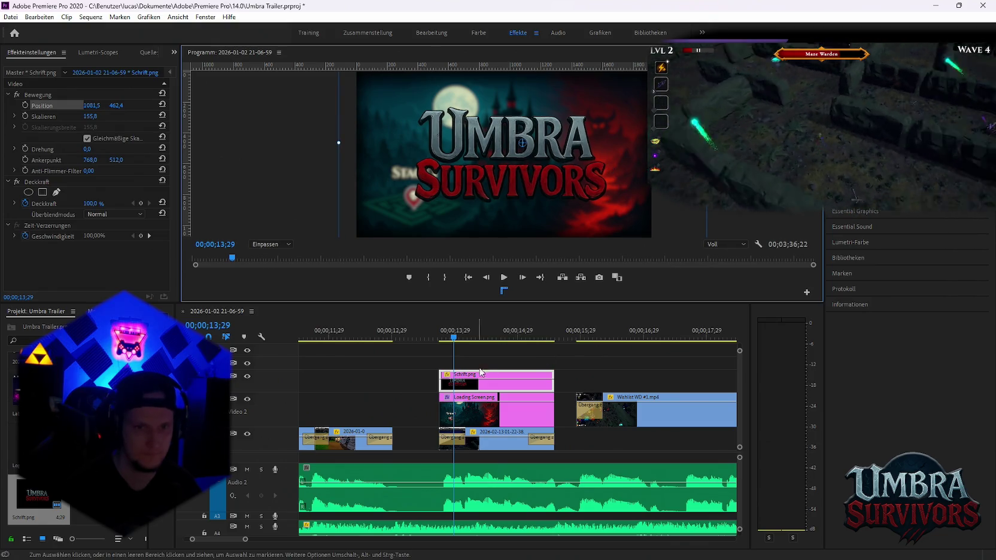
{"action": "left_click_drag", "start_coordinate": [440, 380], "coordinate": [450, 380]}
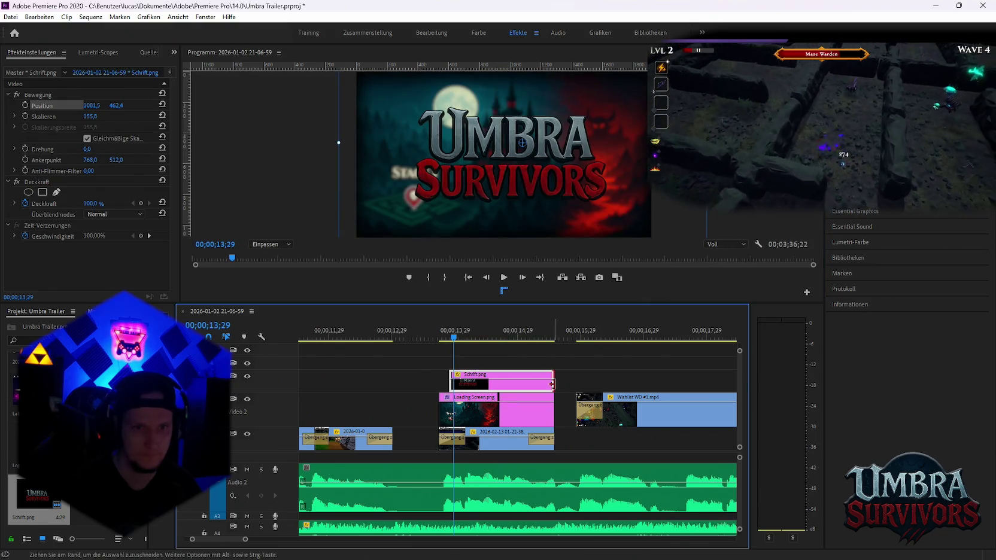
Fade Loading Screen.png in with Übergang zu Schwarz, preview it, and drop a transition onto Schrift.png.
{"action": "key", "text": "="}
{"action": "key", "text": "="}
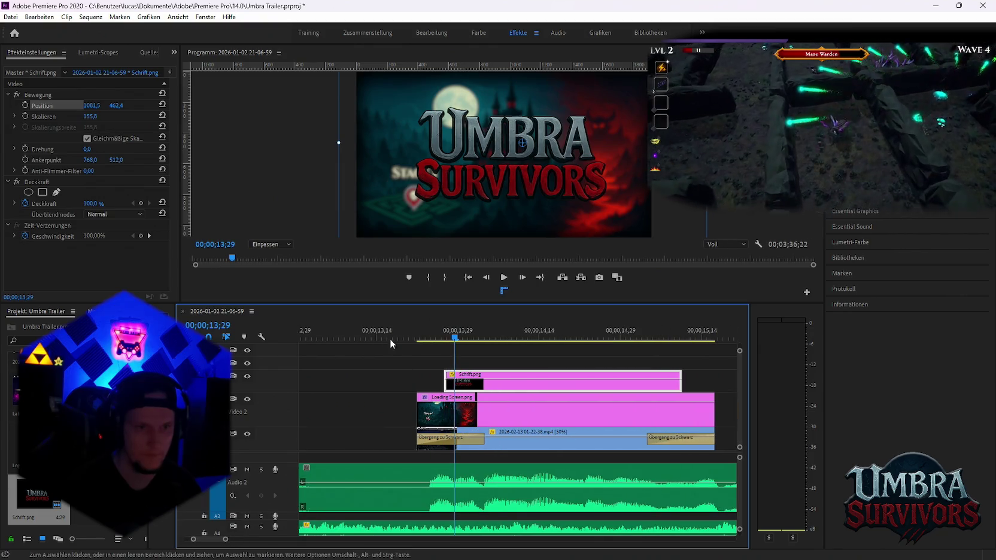
{"action": "left_click", "coordinate": [392, 339]}
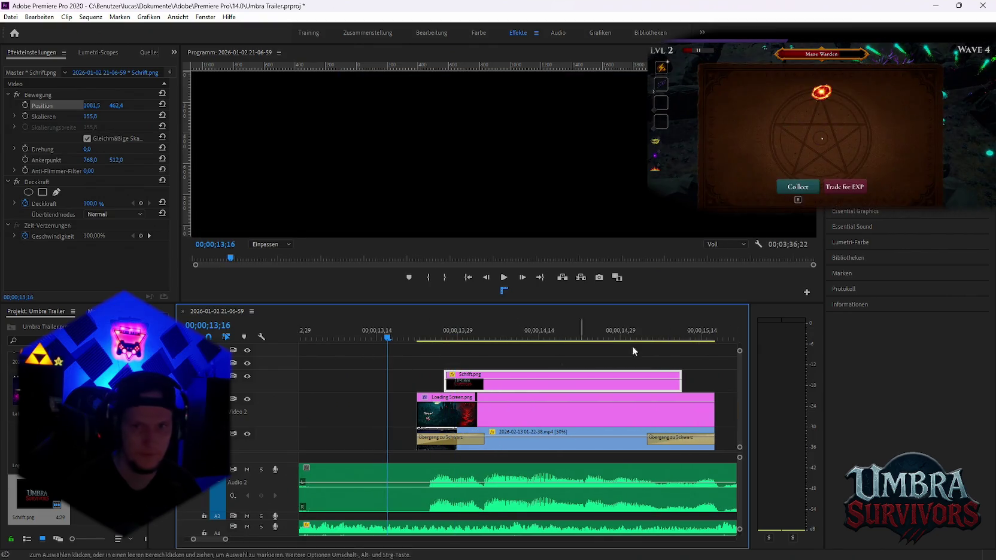
{"action": "left_click", "coordinate": [820, 194]}
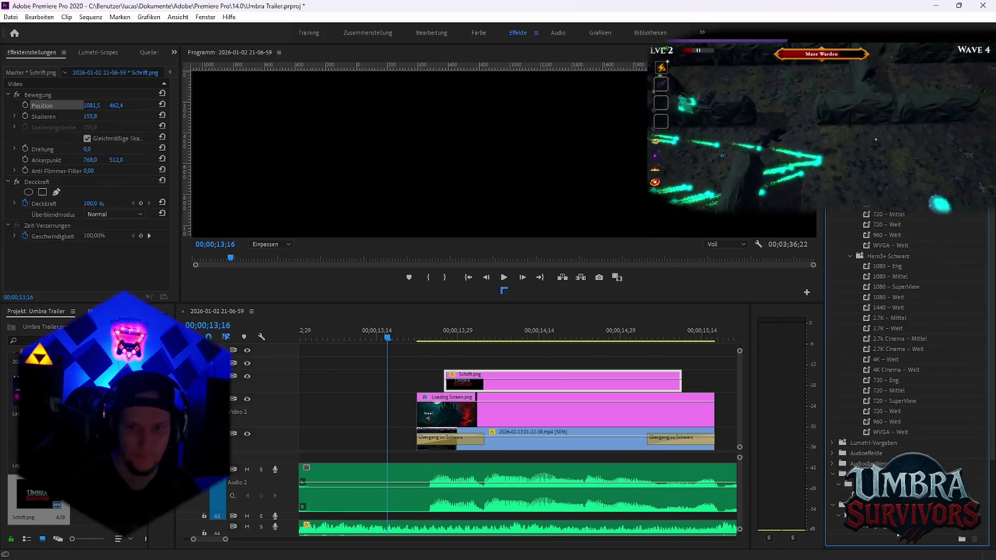
{"action": "left_click_drag", "start_coordinate": [890, 535], "coordinate": [446, 412]}
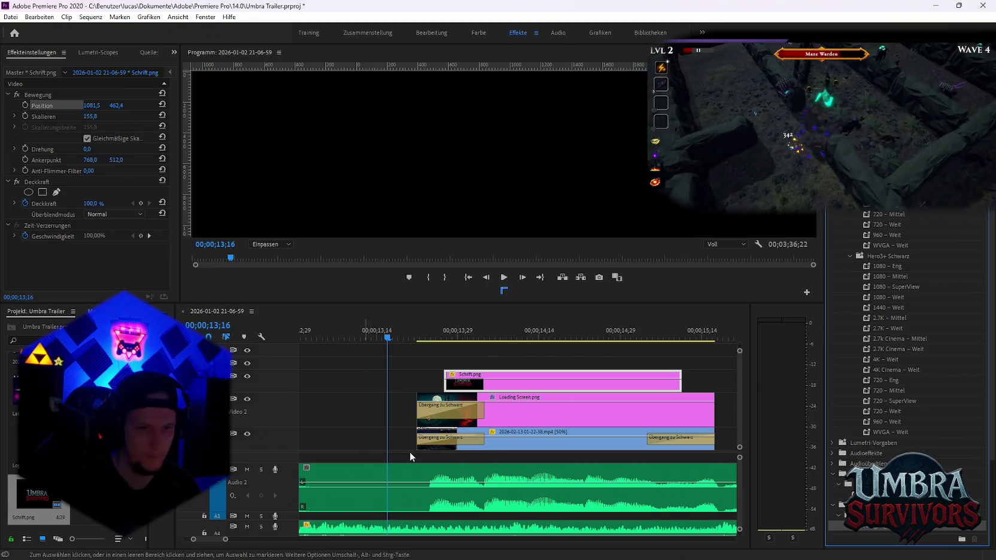
{"action": "key", "text": "space"}
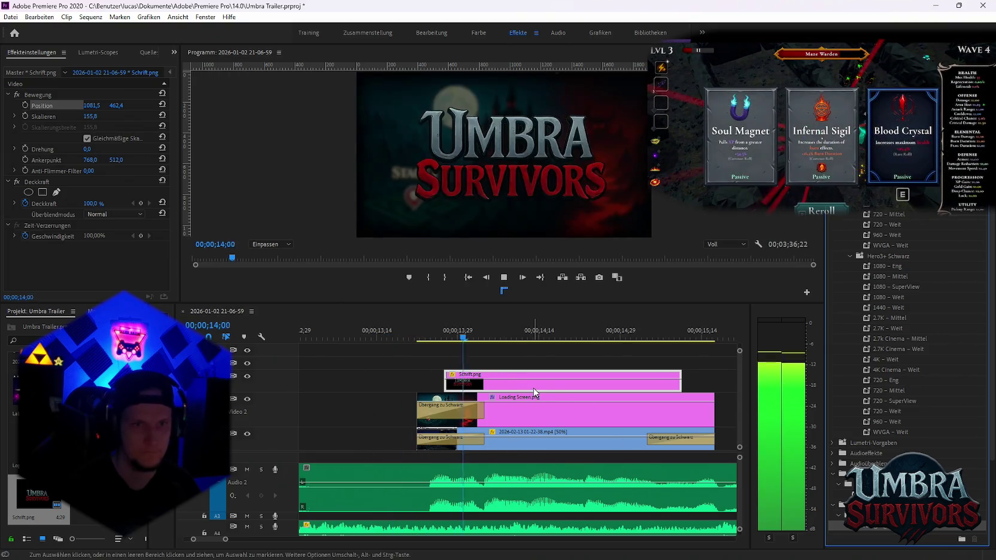
{"action": "left_click", "coordinate": [329, 344]}
{"action": "key", "text": "space"}
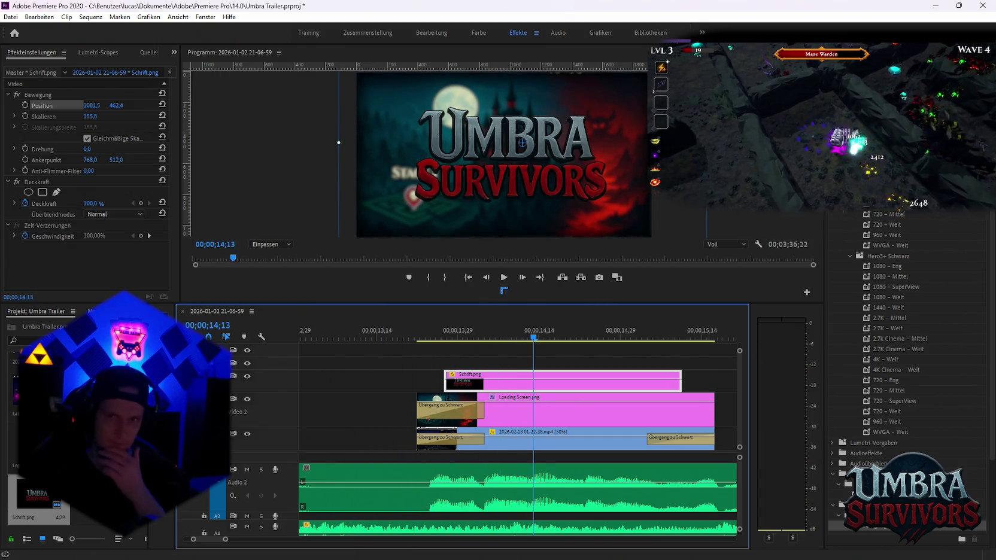
{"action": "left_click_drag", "start_coordinate": [879, 529], "coordinate": [452, 384]}
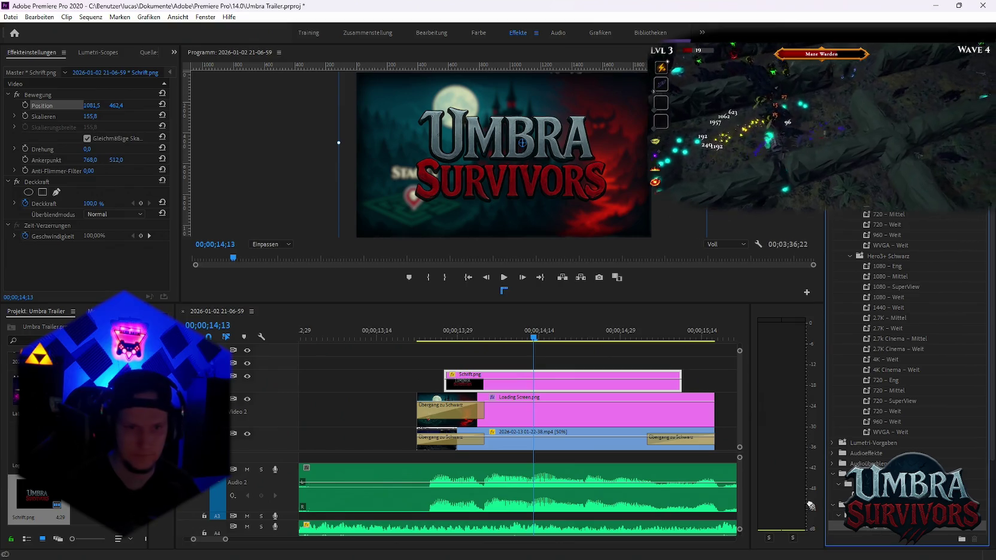
Try Übergang zu Schwarz on the Schrift.png start, then remove it.
{"action": "left_click_drag", "start_coordinate": [386, 337], "coordinate": [455, 378]}
{"action": "key", "text": "space"}
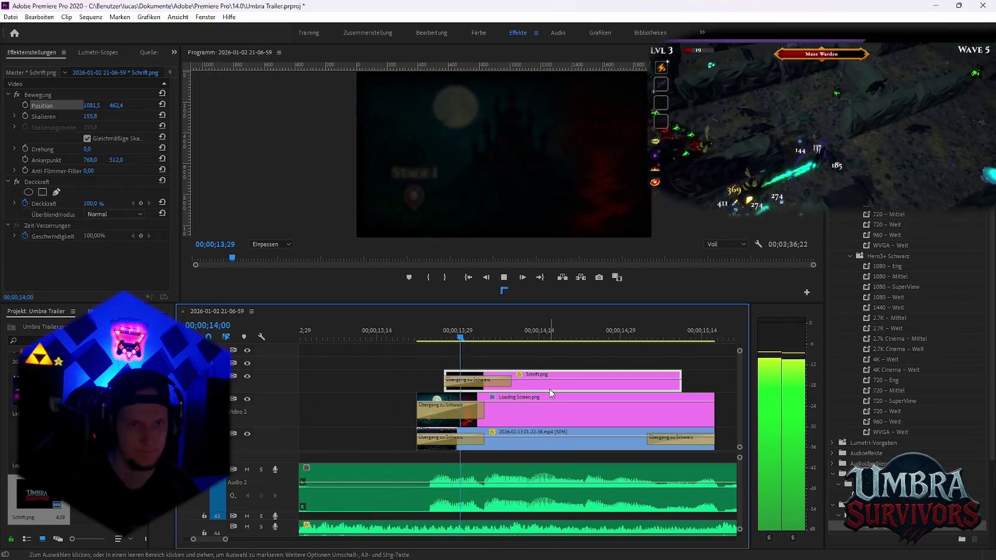
{"action": "left_click", "coordinate": [486, 376]}
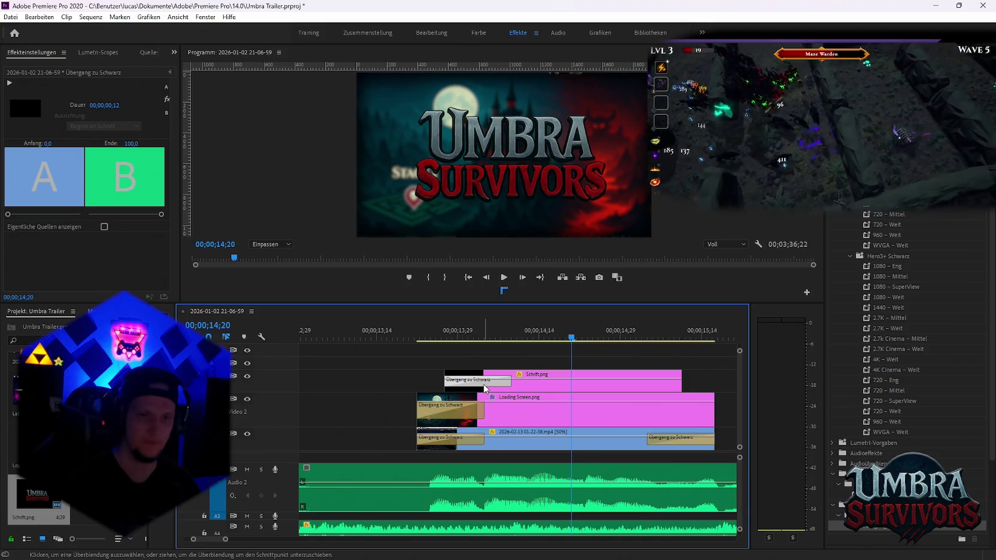
{"action": "key", "text": "Delete"}
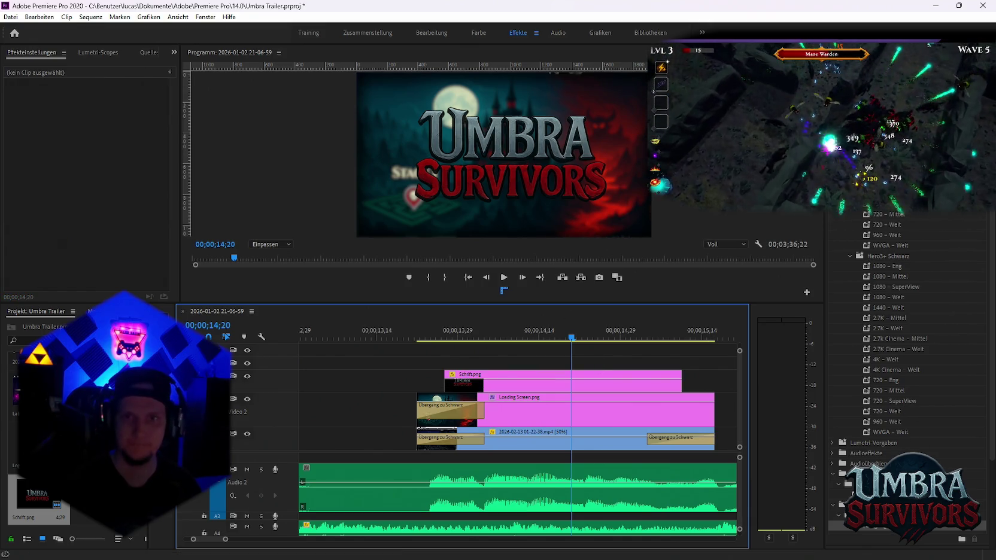
Apply a Weiche Blende cross-fade to the start of Schrift.png and preview it.
{"action": "key", "text": "shift+7"}
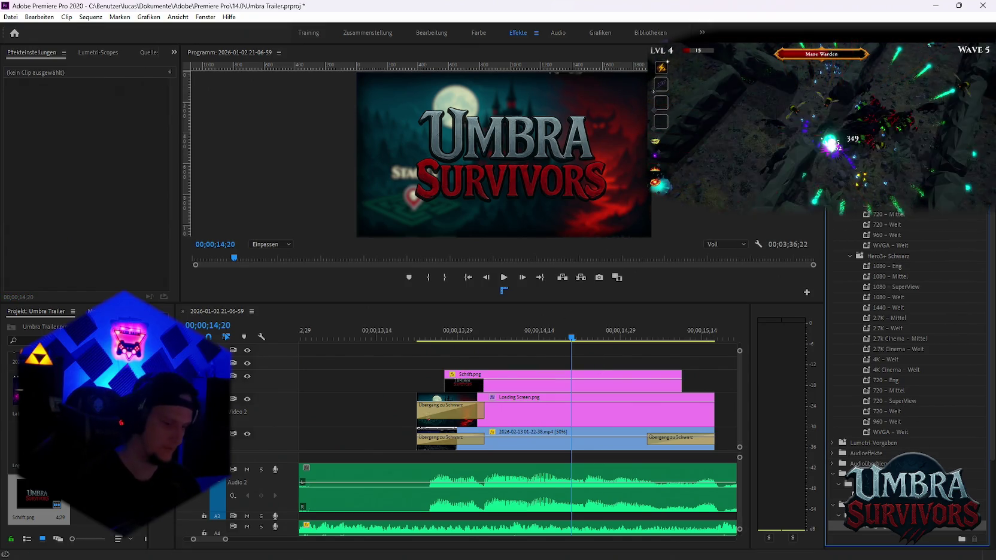
{"action": "scroll", "coordinate": [907, 359], "scroll_direction": "down", "scroll_amount": 10}
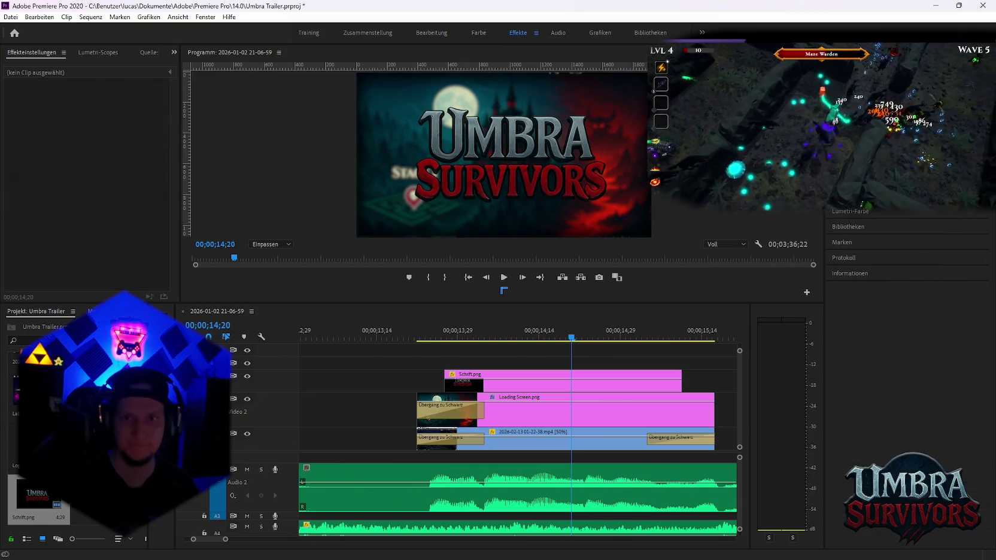
{"action": "left_click_drag", "start_coordinate": [868, 180], "coordinate": [455, 389]}
{"action": "left_click", "coordinate": [376, 336]}
{"action": "key", "text": "space"}
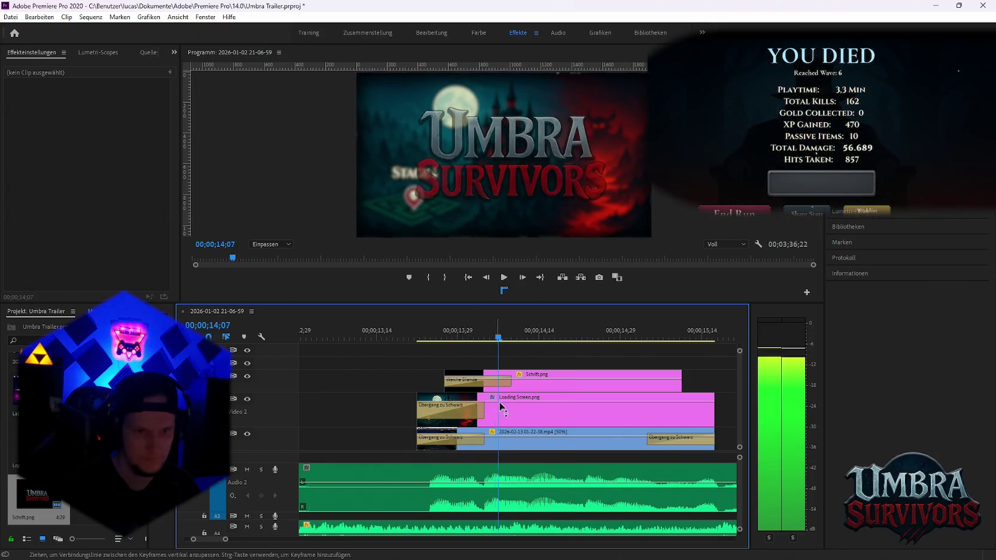
Start Schrift.png a few frames later and extend it to the loading screen's end.
{"action": "left_click", "coordinate": [467, 377]}
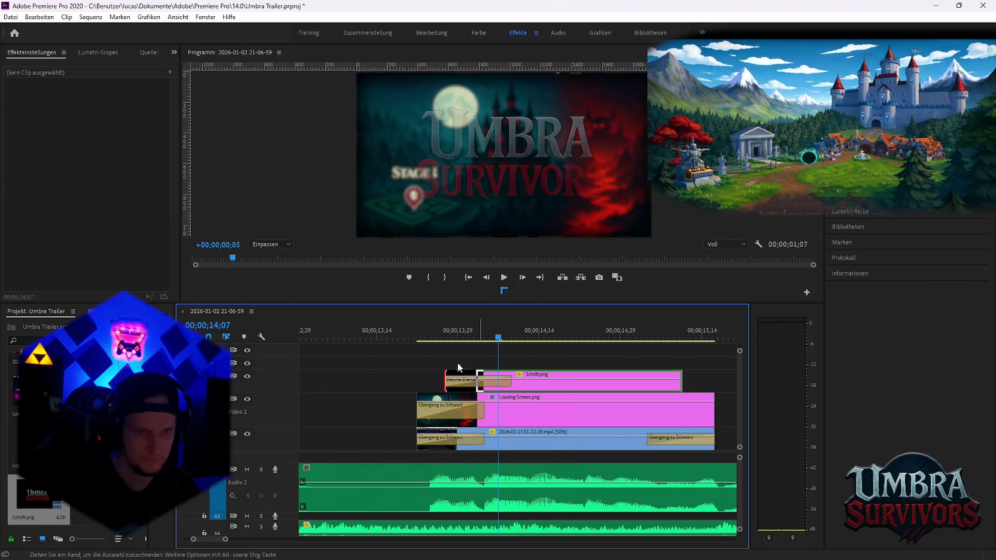
{"action": "left_click_drag", "start_coordinate": [467, 376], "coordinate": [477, 377]}
{"action": "key", "text": "space"}
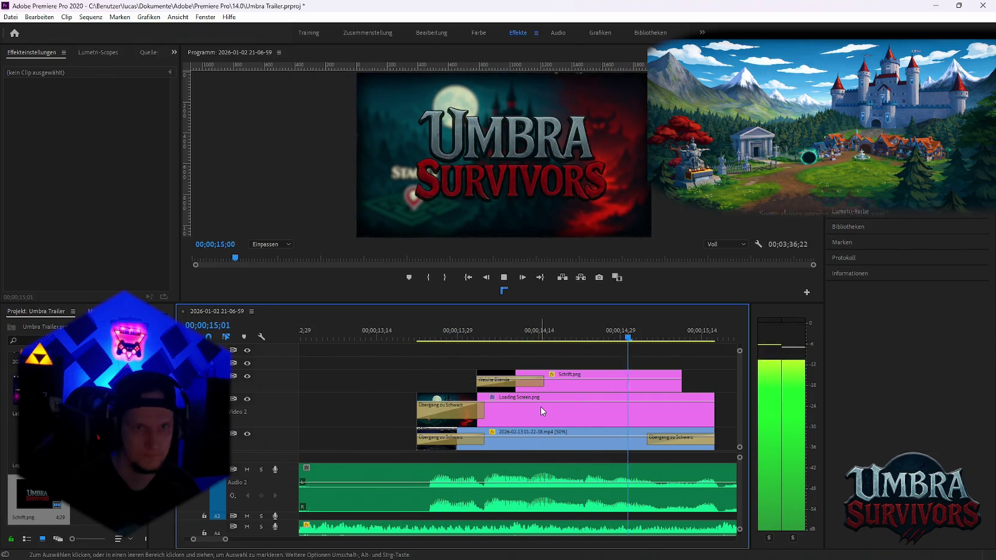
{"action": "key", "text": "space"}
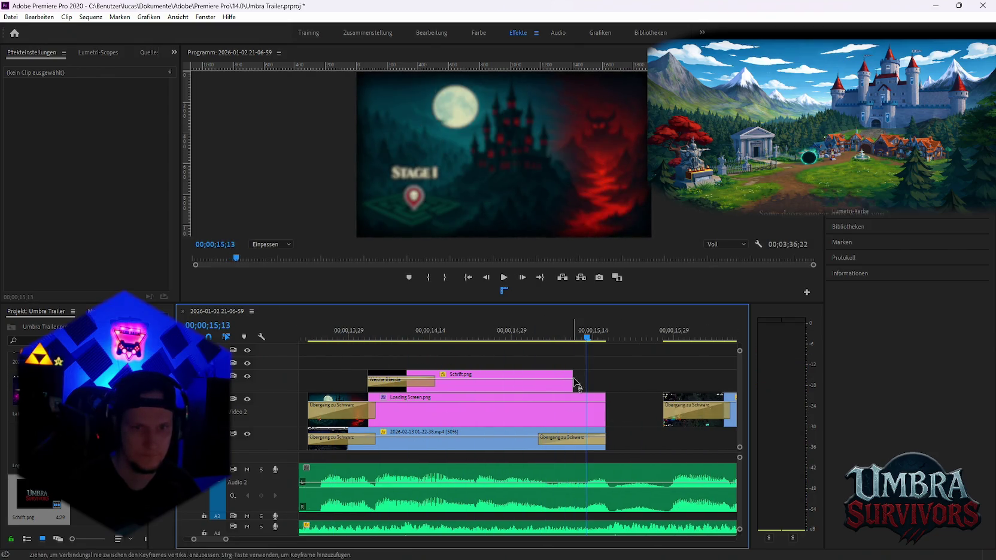
{"action": "mouse_move", "coordinate": [580, 388]}
{"action": "left_mouse_down"}
{"action": "mouse_move", "coordinate": [622, 428]}
{"action": "mouse_move", "coordinate": [596, 413]}
{"action": "mouse_move", "coordinate": [537, 413]}
{"action": "left_mouse_up"}
Shorten Loading Screen.png's end and lengthen the gameplay clip on Video 1 beneath it.
{"action": "left_click", "coordinate": [541, 339]}
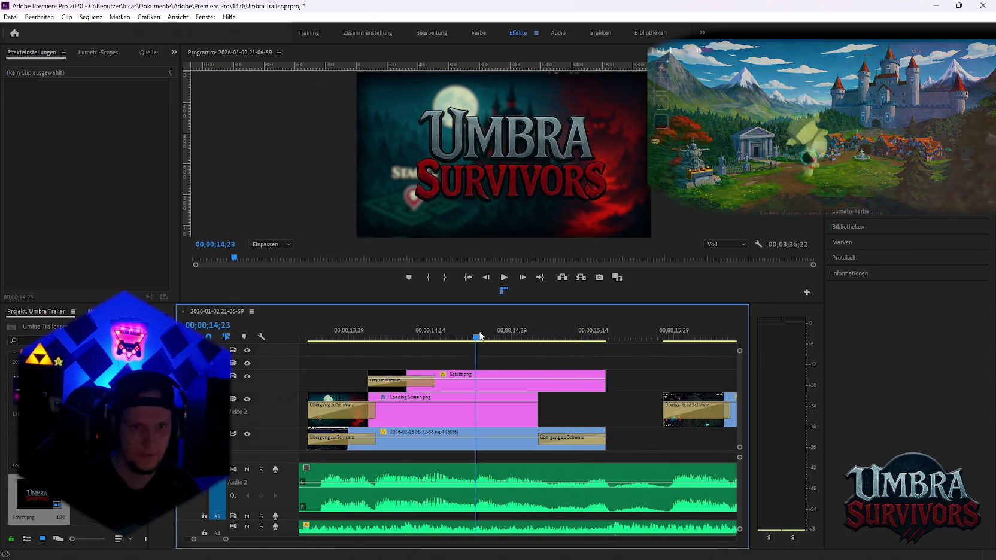
{"action": "left_click_drag", "start_coordinate": [545, 343], "coordinate": [570, 342]}
{"action": "left_click_drag", "start_coordinate": [606, 439], "coordinate": [630, 443]}
{"action": "left_click_drag", "start_coordinate": [571, 338], "coordinate": [551, 343]}
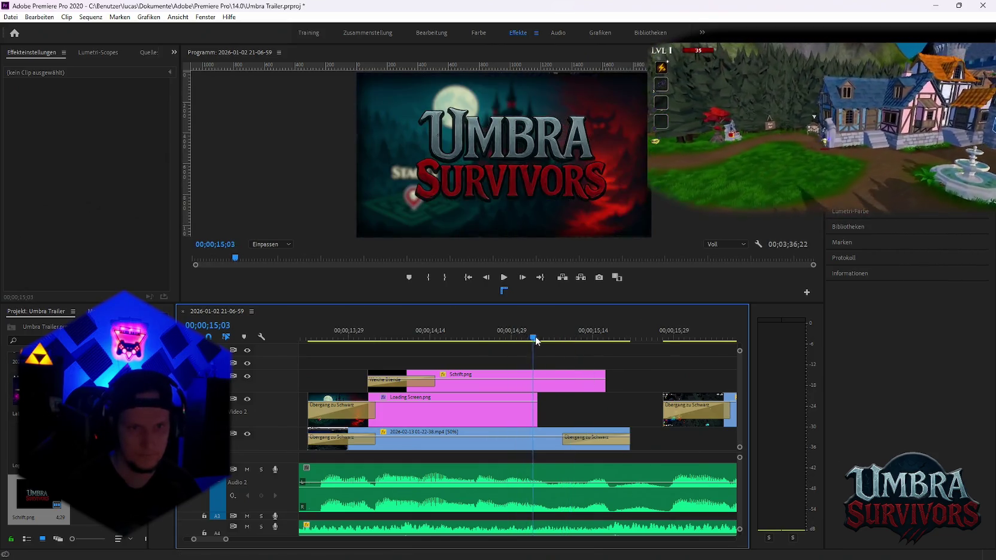
Add Weiche Blende fade-outs to the ends of Loading Screen.png and Schrift.png, then lengthen the title's fade.
{"action": "mouse_move", "coordinate": [859, 311]}
{"action": "left_mouse_down"}
{"action": "mouse_move", "coordinate": [608, 401]}
{"action": "mouse_move", "coordinate": [529, 413]}
{"action": "left_mouse_up"}
{"action": "left_click_drag", "start_coordinate": [458, 338], "coordinate": [574, 339]}
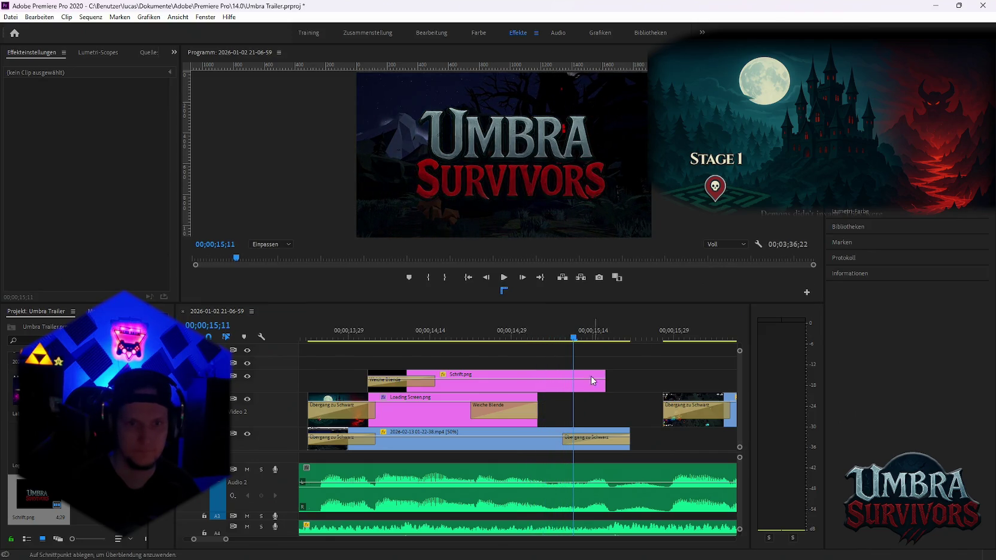
{"action": "left_click_drag", "start_coordinate": [596, 389], "coordinate": [596, 386]}
{"action": "mouse_move", "coordinate": [513, 338]}
{"action": "left_mouse_down"}
{"action": "mouse_move", "coordinate": [555, 339]}
{"action": "mouse_move", "coordinate": [490, 340]}
{"action": "left_mouse_up"}
{"action": "left_click_drag", "start_coordinate": [541, 383], "coordinate": [474, 383]}
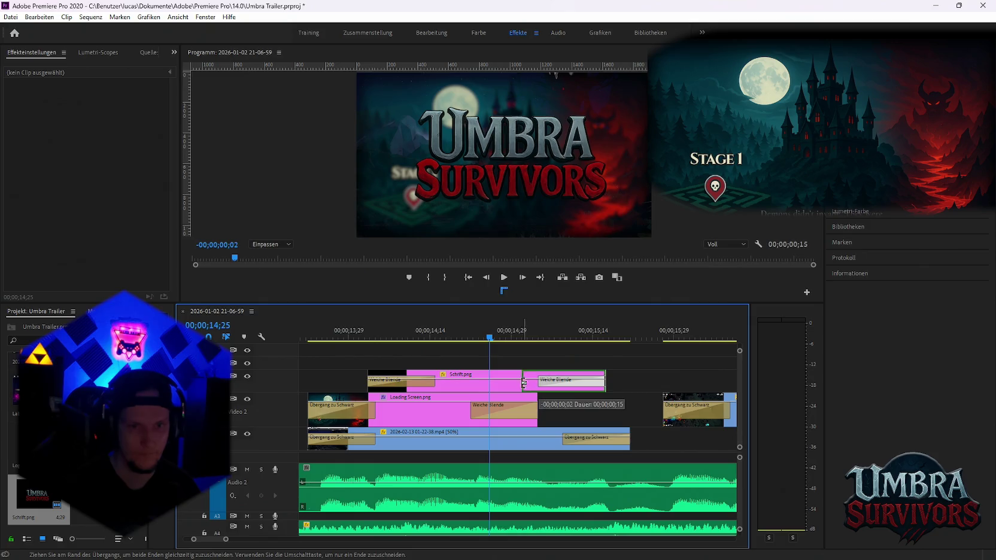
{"action": "left_click", "coordinate": [477, 339]}
{"action": "left_click_drag", "start_coordinate": [480, 344], "coordinate": [605, 342]}
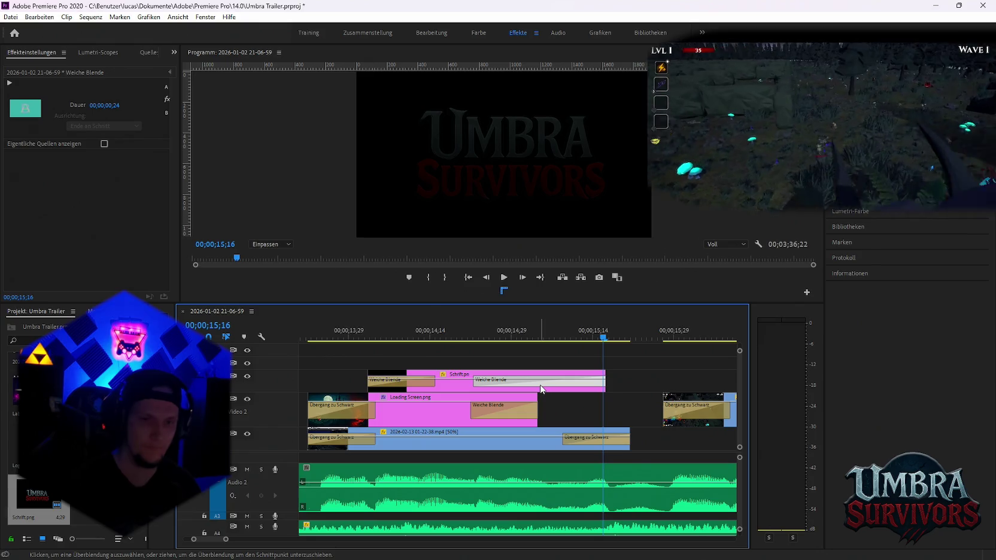
Replace Schrift.png's fade-out with a fresh Weiche Blende and trim the title to end around 00;00;15;10.
{"action": "key", "text": "Delete"}
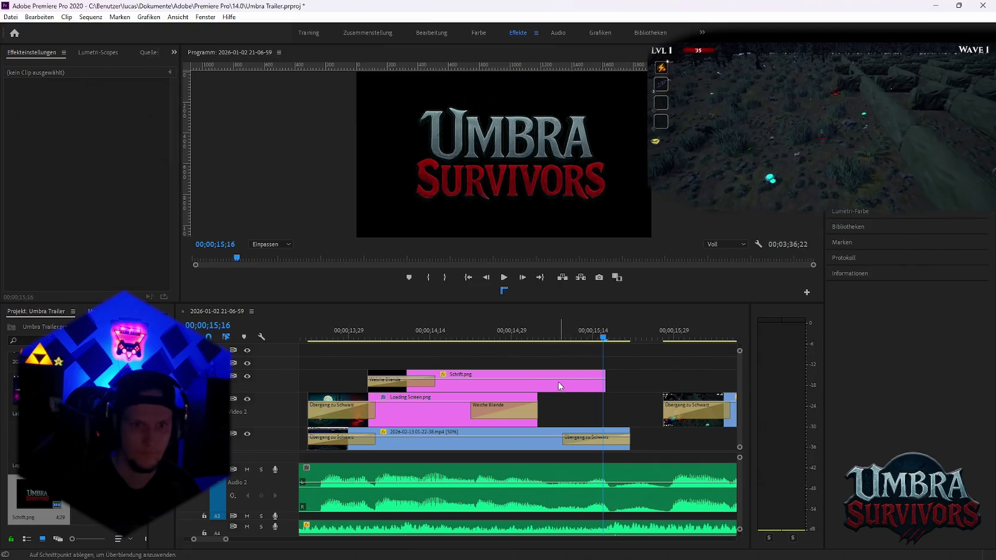
{"action": "left_click", "coordinate": [561, 360]}
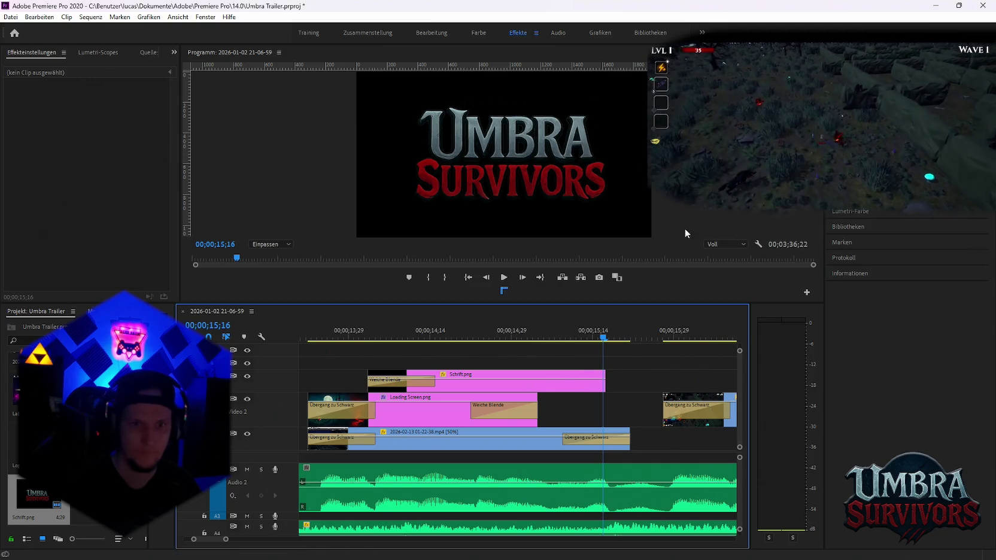
{"action": "left_click_drag", "start_coordinate": [868, 150], "coordinate": [544, 388]}
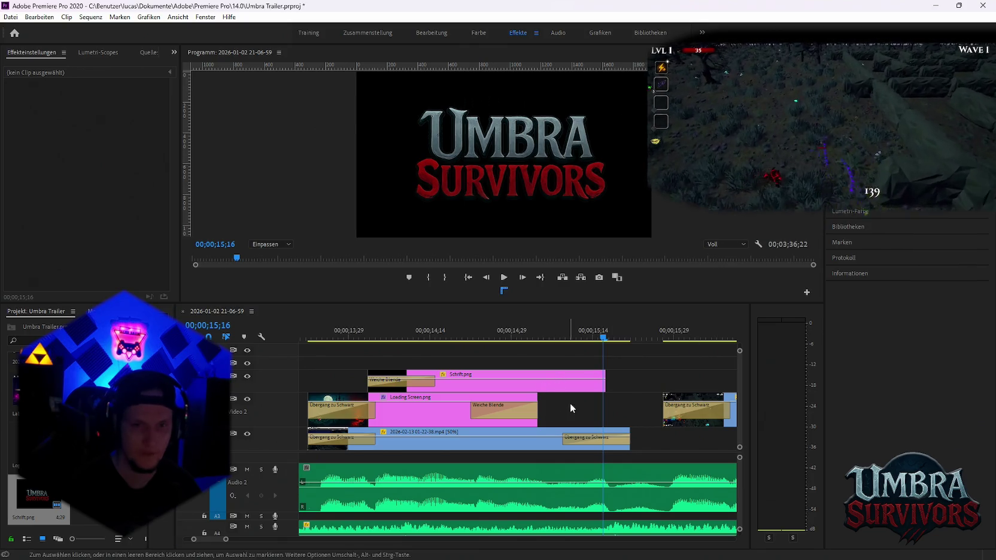
{"action": "left_click", "coordinate": [563, 383]}
{"action": "mouse_move", "coordinate": [868, 150]}
{"action": "left_mouse_down"}
{"action": "mouse_move", "coordinate": [574, 394]}
{"action": "mouse_move", "coordinate": [573, 375]}
{"action": "left_mouse_up"}
{"action": "mouse_move", "coordinate": [489, 336]}
{"action": "left_mouse_down"}
{"action": "mouse_move", "coordinate": [639, 343]}
{"action": "mouse_move", "coordinate": [304, 342]}
{"action": "left_mouse_up"}
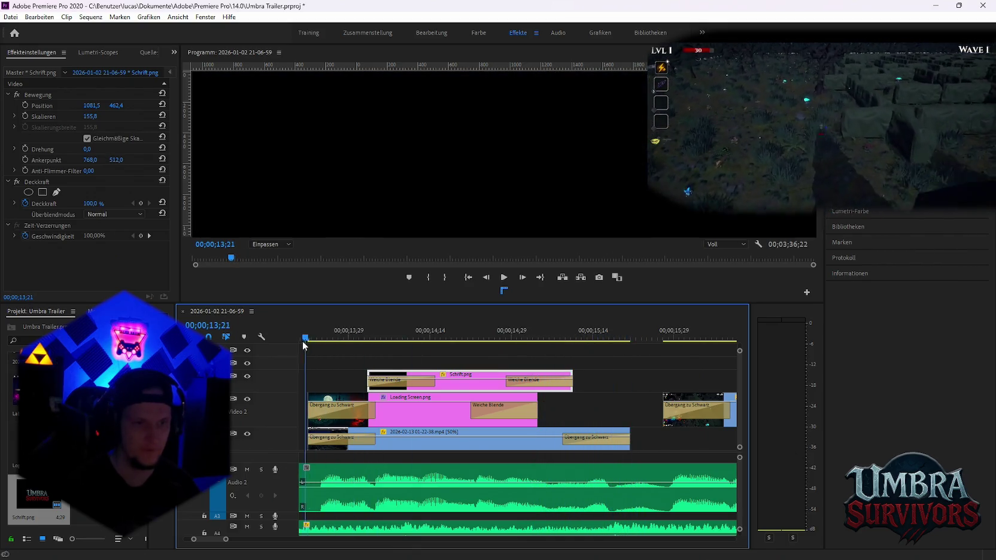
Preview the title section and line the title's end up with the loading screen.
{"action": "key", "text": "space"}
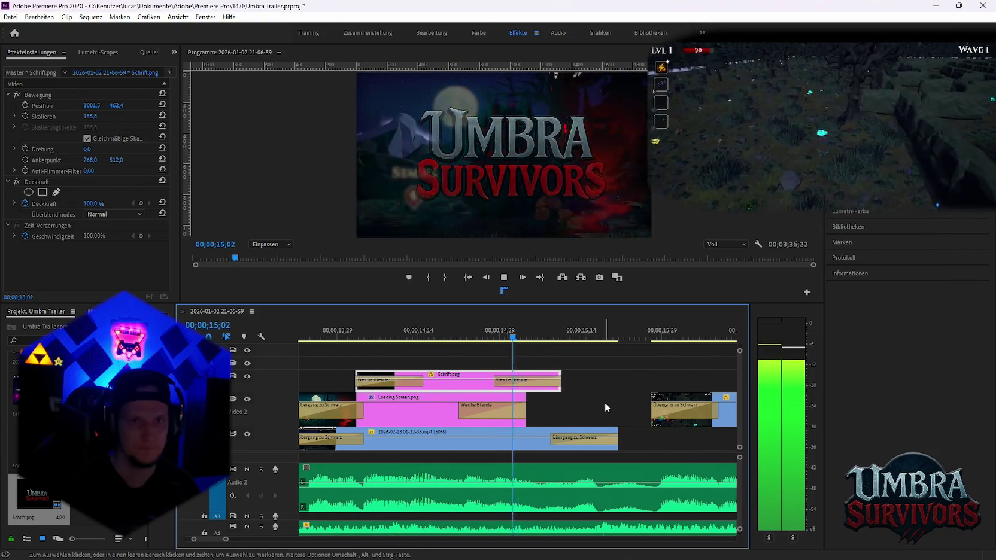
{"action": "key", "text": "space"}
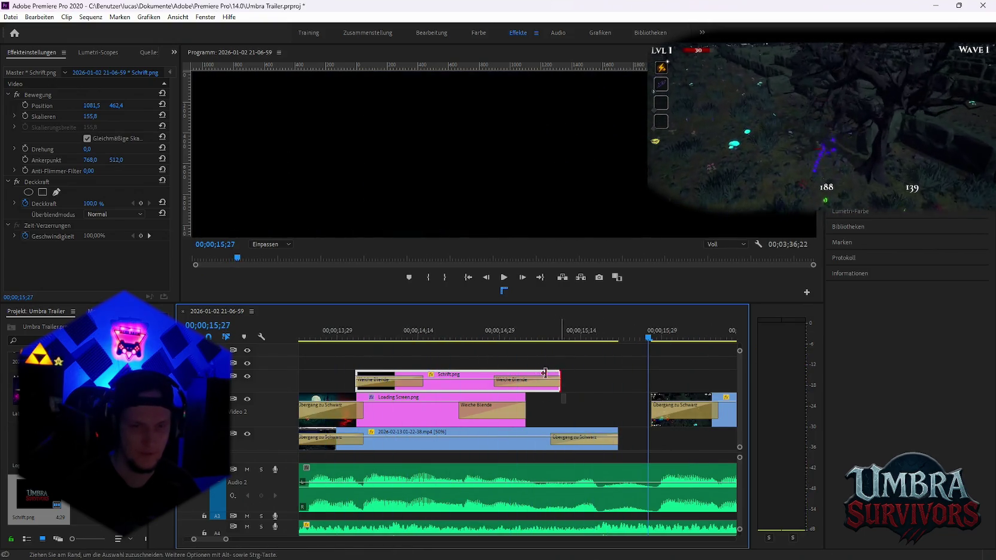
{"action": "left_click_drag", "start_coordinate": [549, 373], "coordinate": [525, 374]}
{"action": "scroll", "coordinate": [508, 383], "scroll_direction": "down", "scroll_amount": 2}
{"action": "left_click", "coordinate": [362, 333]}
{"action": "key", "text": "space"}
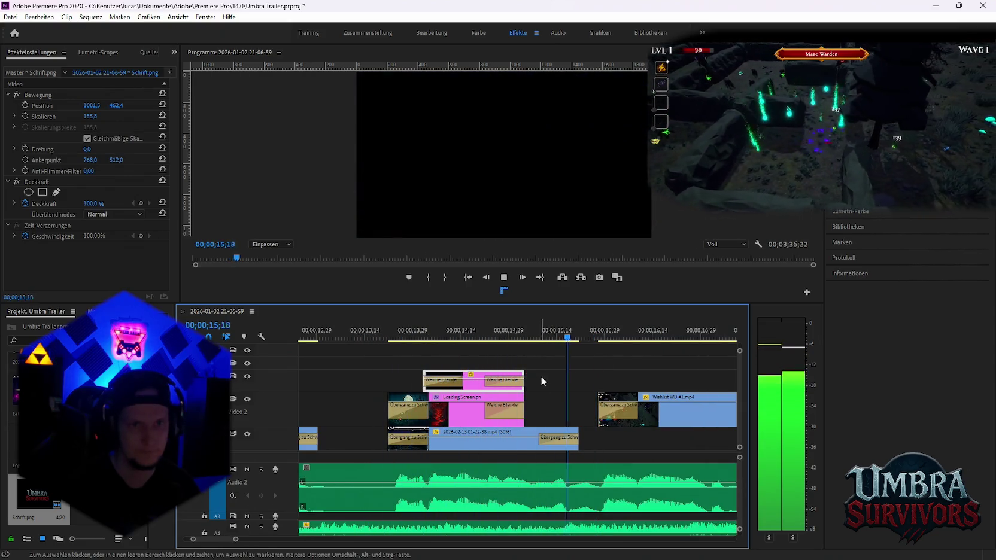
{"action": "key", "text": "space"}
{"action": "scroll", "coordinate": [551, 424], "scroll_direction": "up", "scroll_amount": 2}
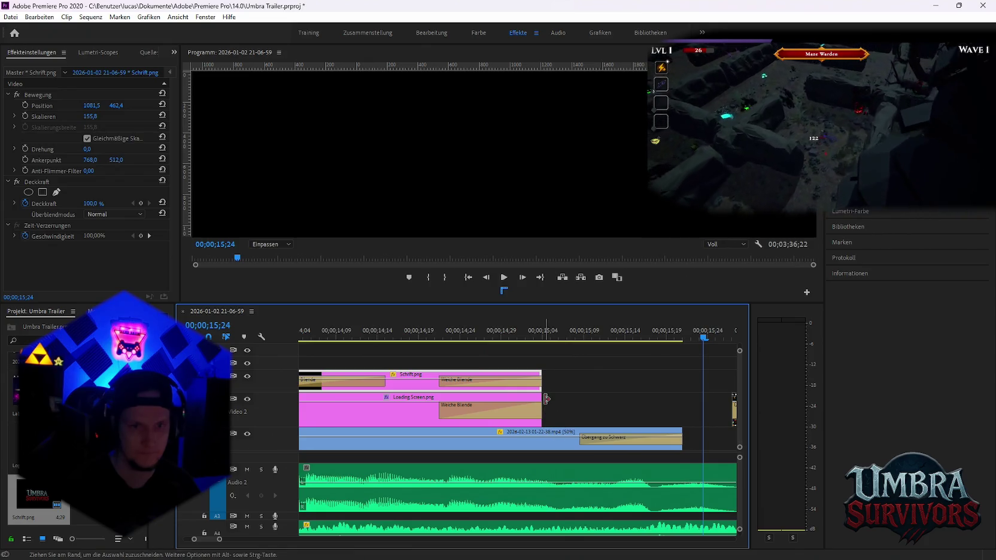
Check Loading Screen.png's end edge by playing the sequence from 13;16.
{"action": "left_click", "coordinate": [545, 399]}
{"action": "scroll", "coordinate": [439, 357], "scroll_direction": "down", "scroll_amount": 2}
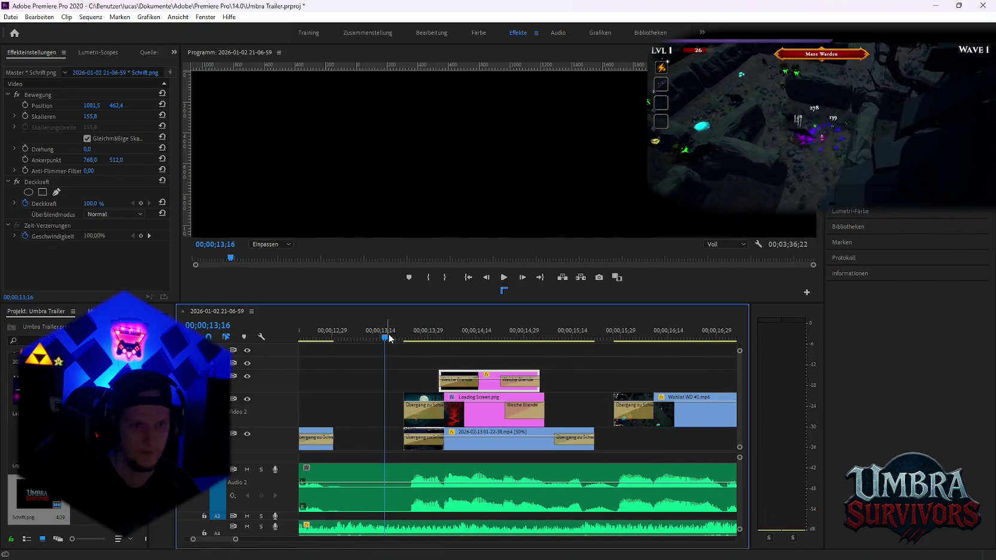
{"action": "key", "text": "space"}
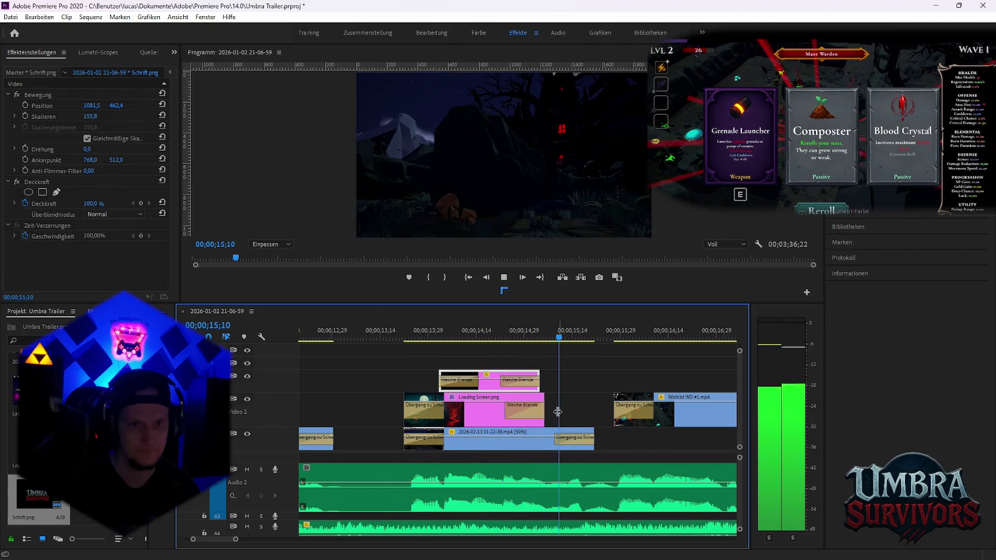
{"action": "key", "text": "space"}
{"action": "scroll", "coordinate": [557, 408], "scroll_direction": "up", "scroll_amount": 2}
Scale the Loading Screen.png image from 100 to 111 in Effect Controls.
{"action": "left_click", "coordinate": [419, 413]}
{"action": "left_click", "coordinate": [365, 336]}
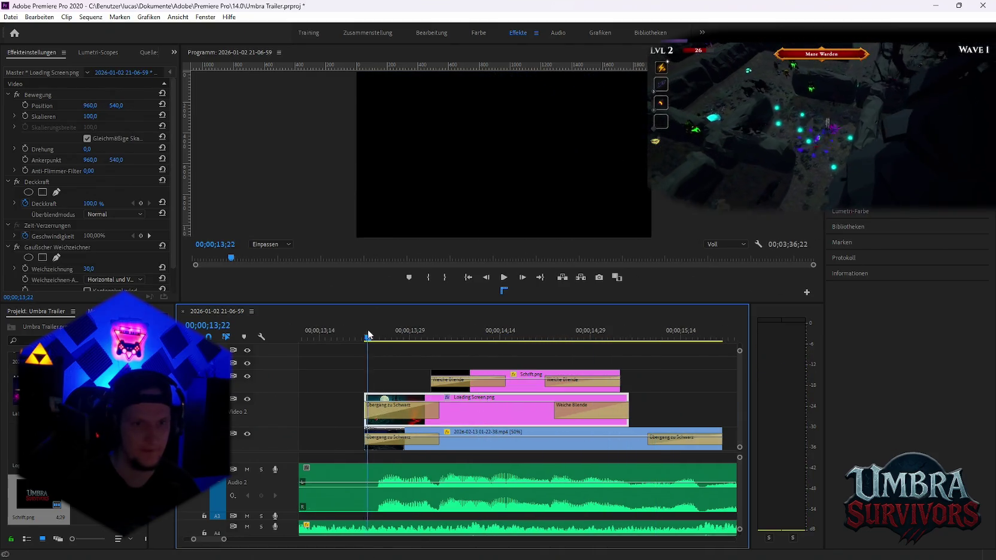
{"action": "left_click_drag", "start_coordinate": [368, 334], "coordinate": [465, 343]}
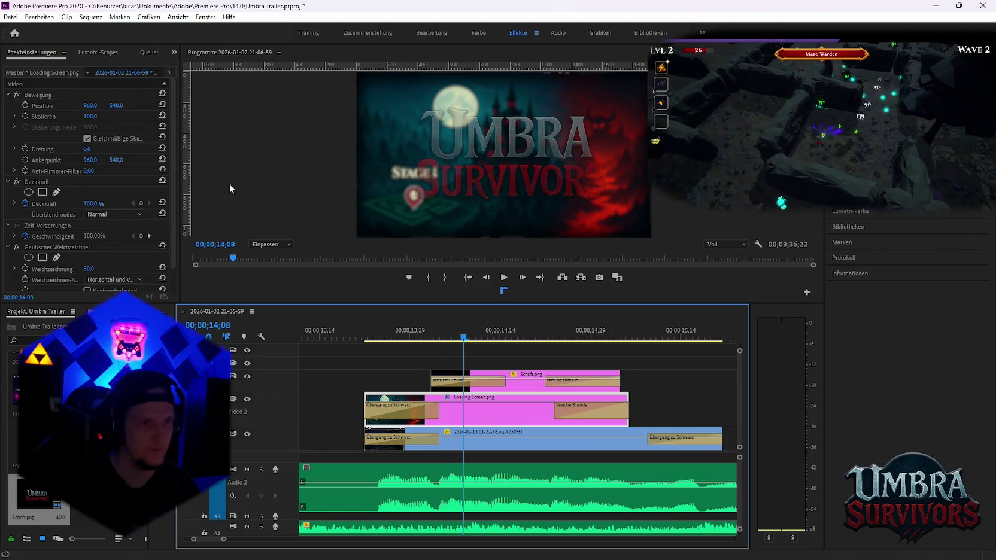
{"action": "left_click", "coordinate": [85, 117]}
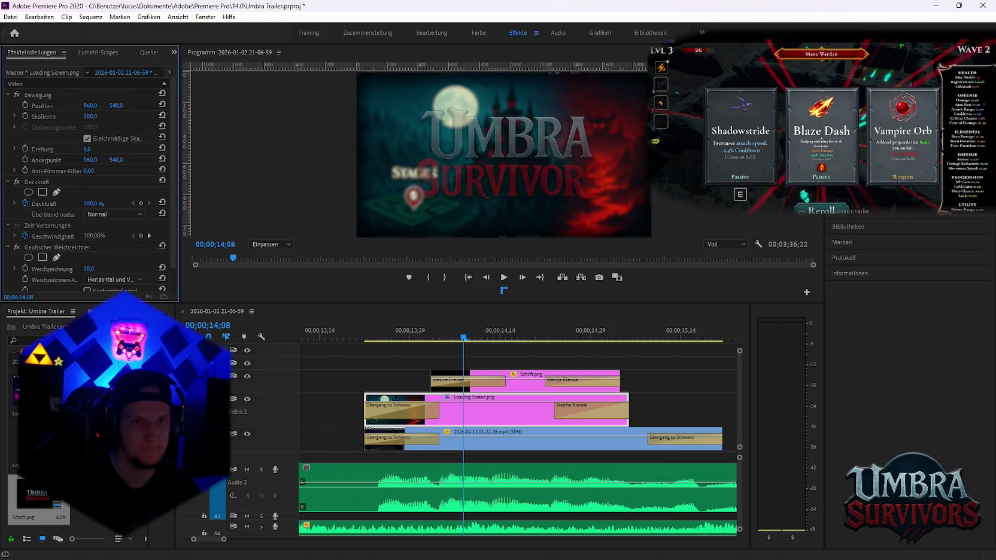
{"action": "left_click_drag", "start_coordinate": [84, 117], "coordinate": [91, 117]}
Preview the loading screen's fade into the gameplay footage.
{"action": "left_click", "coordinate": [351, 341]}
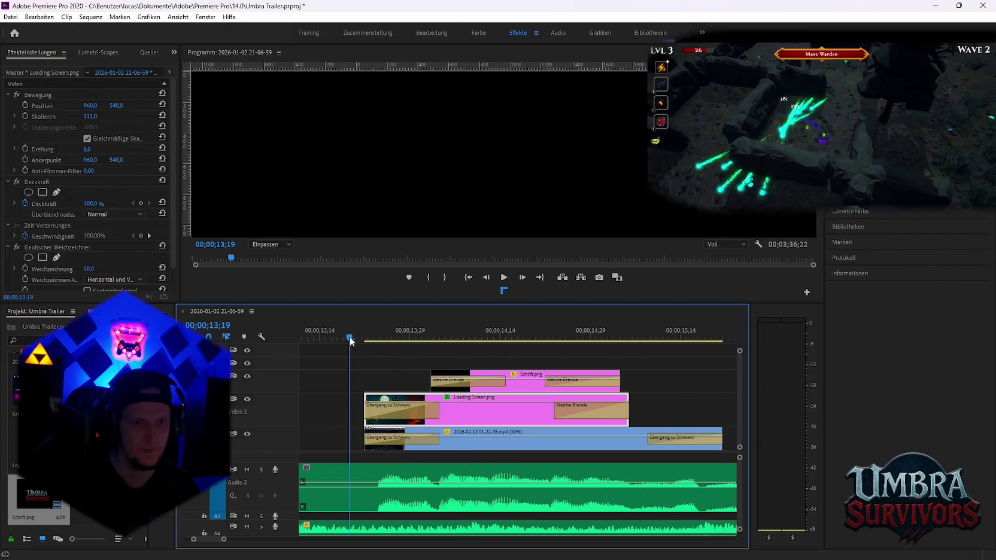
{"action": "key", "text": "space"}
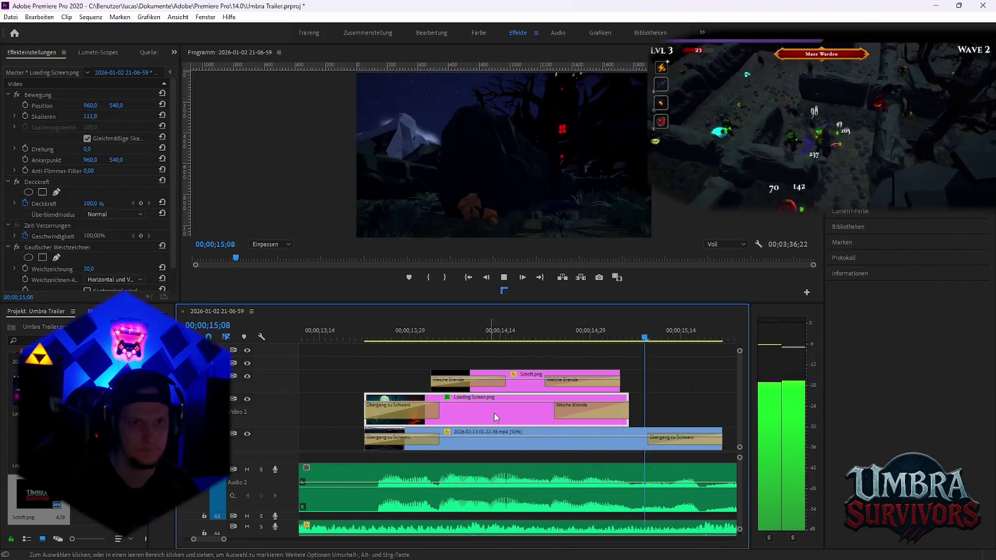
{"action": "key", "text": "space"}
{"action": "scroll", "coordinate": [429, 443], "scroll_direction": "up", "scroll_amount": 1}
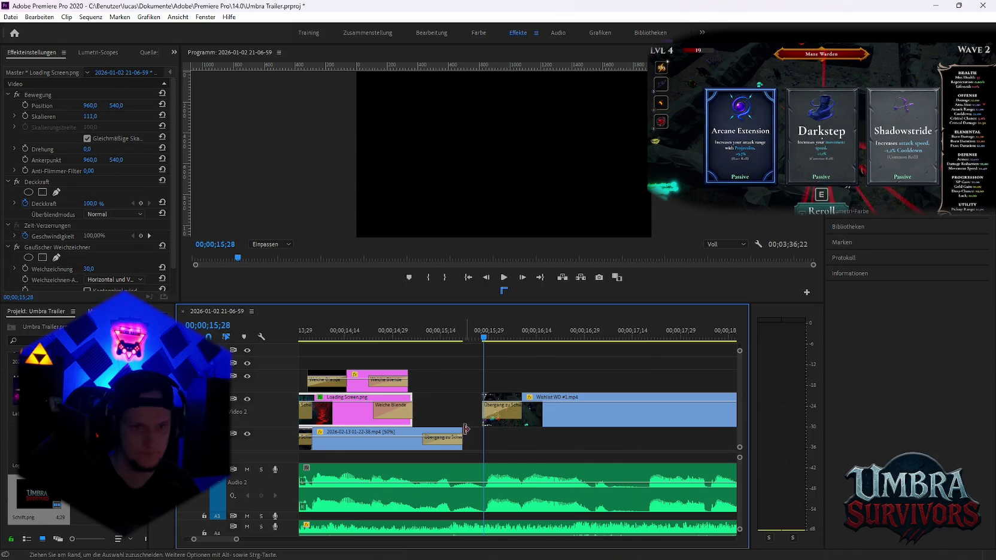
{"action": "scroll", "coordinate": [479, 428], "scroll_direction": "up", "scroll_amount": 5}
{"action": "left_click", "coordinate": [377, 339]}
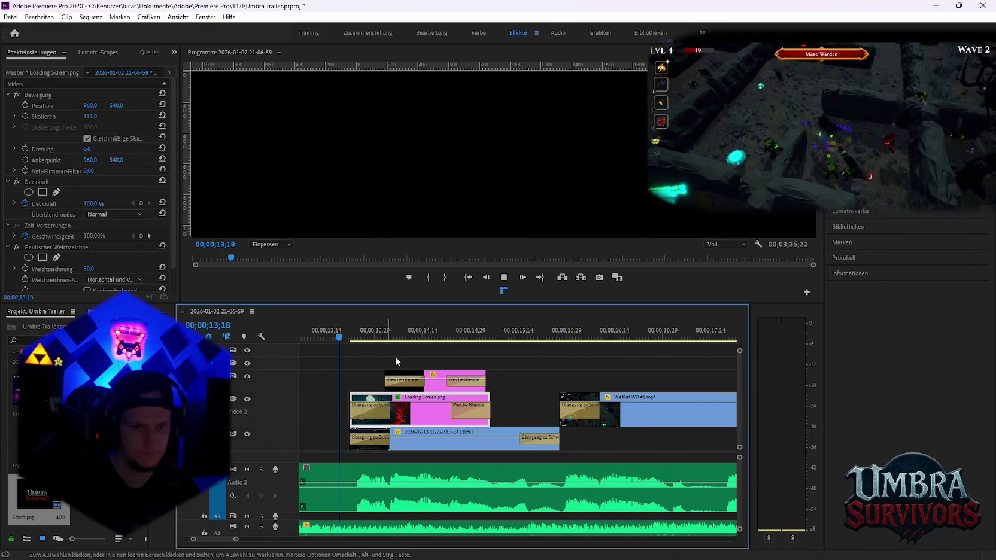
{"action": "key", "text": "space"}
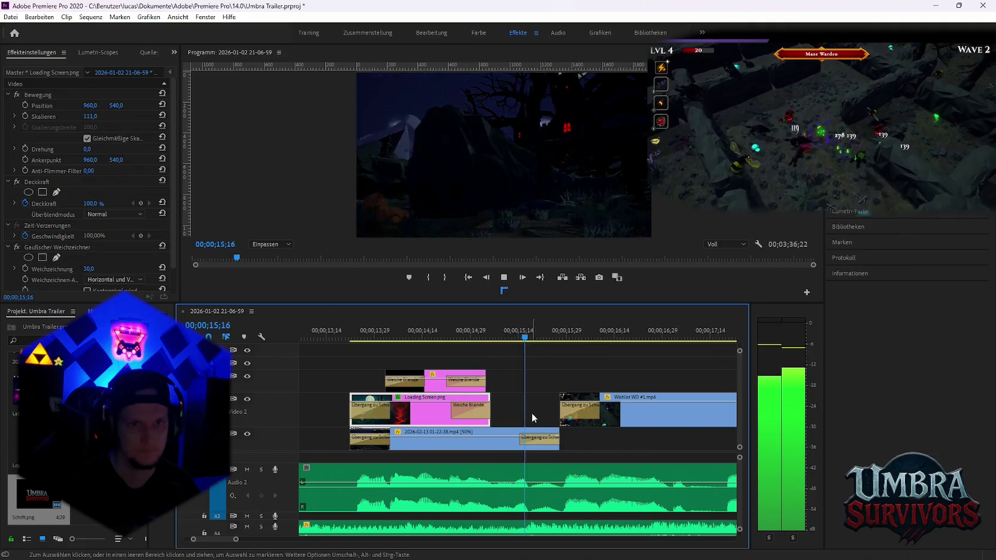
{"action": "scroll", "coordinate": [533, 414], "scroll_direction": "down", "scroll_amount": 2}
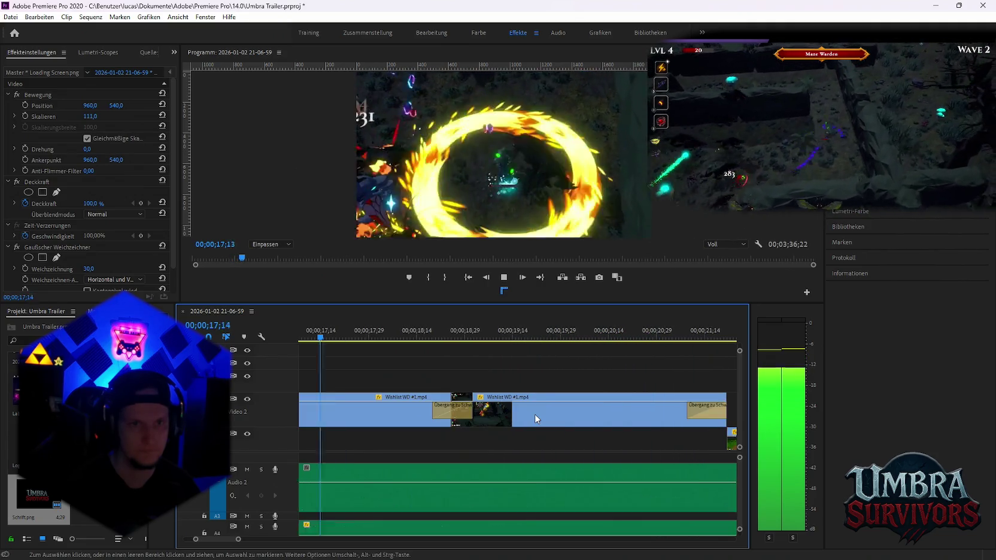
{"action": "scroll", "coordinate": [488, 412], "scroll_direction": "down", "scroll_amount": 2}
{"action": "scroll", "coordinate": [428, 449], "scroll_direction": "down", "scroll_amount": 2}
{"action": "key", "text": "space"}
{"action": "left_click", "coordinate": [404, 336]}
Play through the trailer to review the edit.
{"action": "key", "text": "space"}
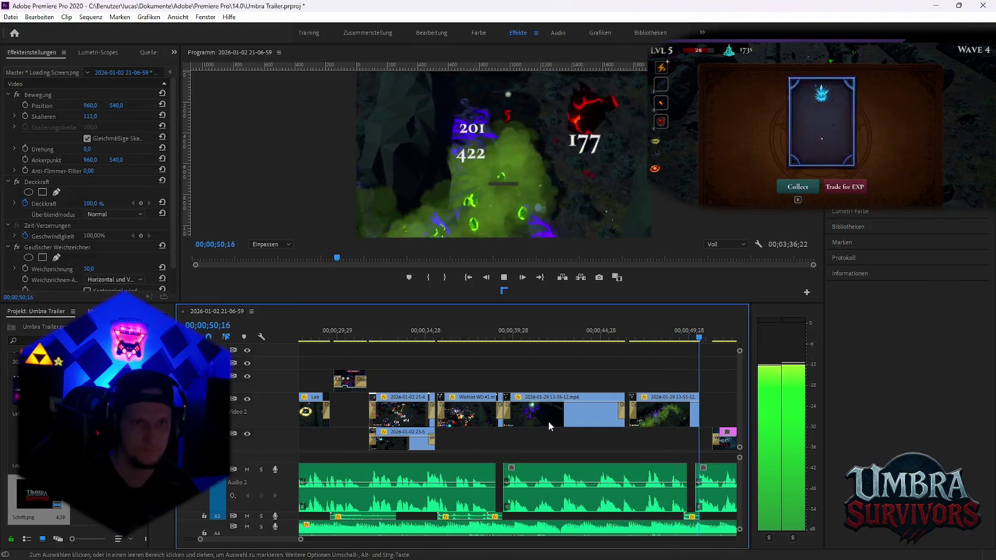
{"action": "scroll", "coordinate": [486, 406], "scroll_direction": "down", "scroll_amount": 3}
{"action": "scroll", "coordinate": [450, 416], "scroll_direction": "up", "scroll_amount": 2}
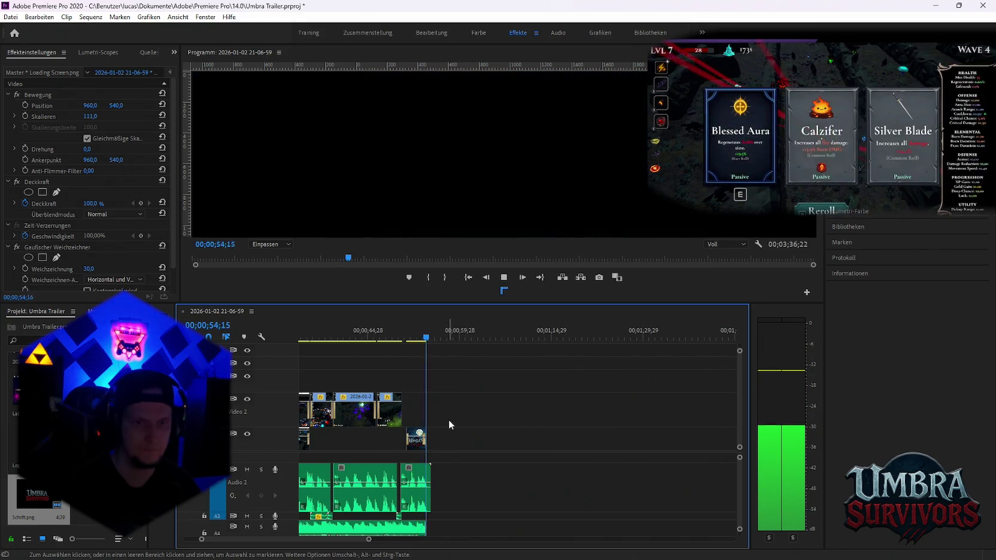
{"action": "scroll", "coordinate": [473, 425], "scroll_direction": "down", "scroll_amount": 5}
{"action": "key", "text": "space"}
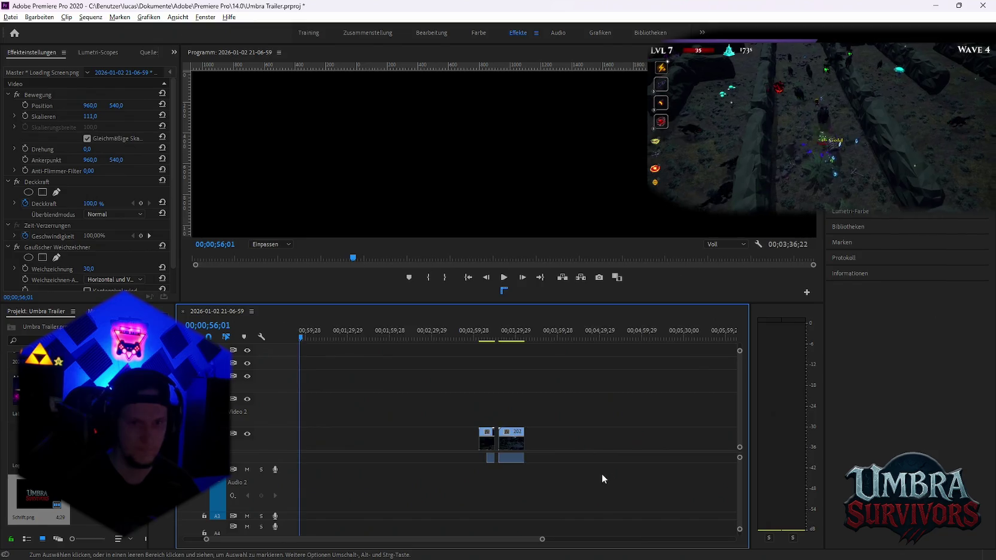
Delete the stray clips near 00;03;00 so the sequence ends at 00;00;55;10.
{"action": "scroll", "coordinate": [490, 449], "scroll_direction": "down", "scroll_amount": 5}
{"action": "left_click_drag", "start_coordinate": [491, 374], "coordinate": [413, 488]}
{"action": "key", "text": "Delete"}
{"action": "scroll", "coordinate": [339, 504], "scroll_direction": "up", "scroll_amount": 2}
{"action": "scroll", "coordinate": [339, 504], "scroll_direction": "up", "scroll_amount": 3}
{"action": "scroll", "coordinate": [339, 506], "scroll_direction": "up", "scroll_amount": 3}
{"action": "scroll", "coordinate": [340, 509], "scroll_direction": "up", "scroll_amount": 3}
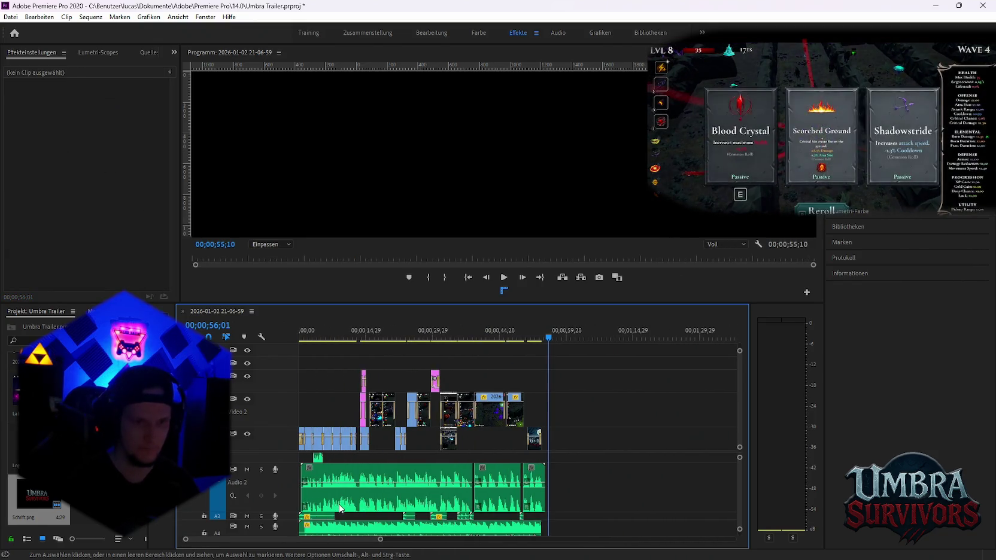
Save the project and open the media export settings.
{"action": "left_click", "coordinate": [11, 17]}
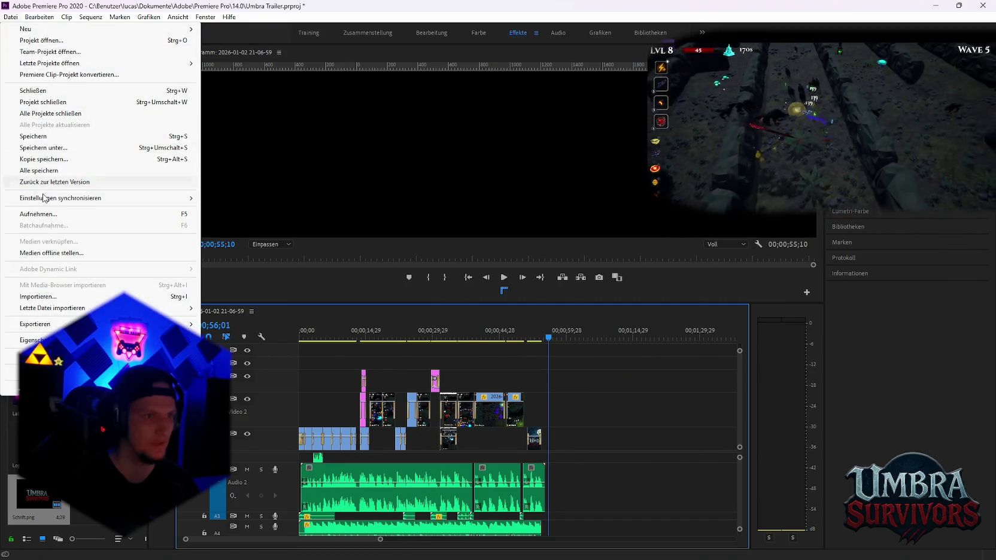
{"action": "left_click", "coordinate": [36, 136]}
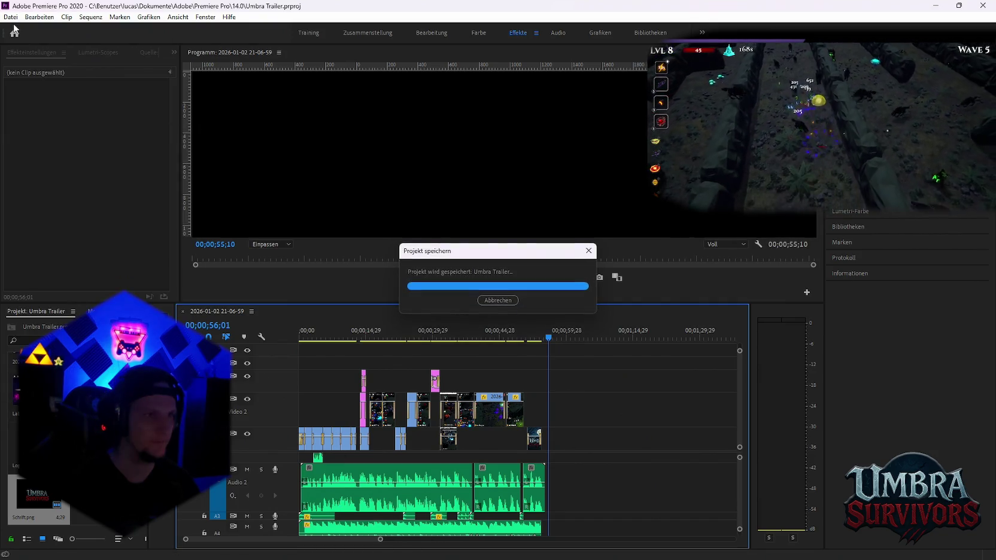
{"action": "left_click", "coordinate": [11, 17]}
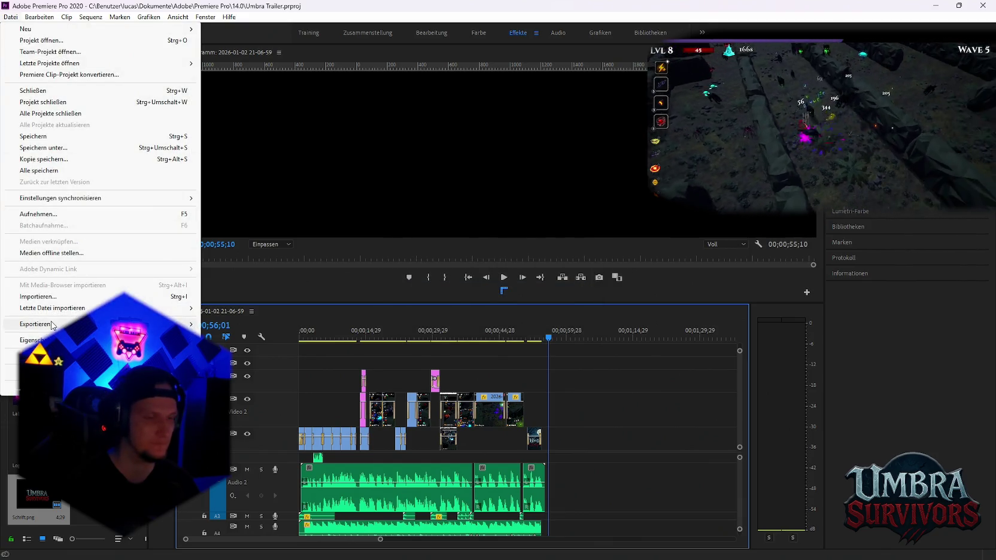
{"action": "mouse_move", "coordinate": [35, 324]}
{"action": "left_click", "coordinate": [354, 325]}
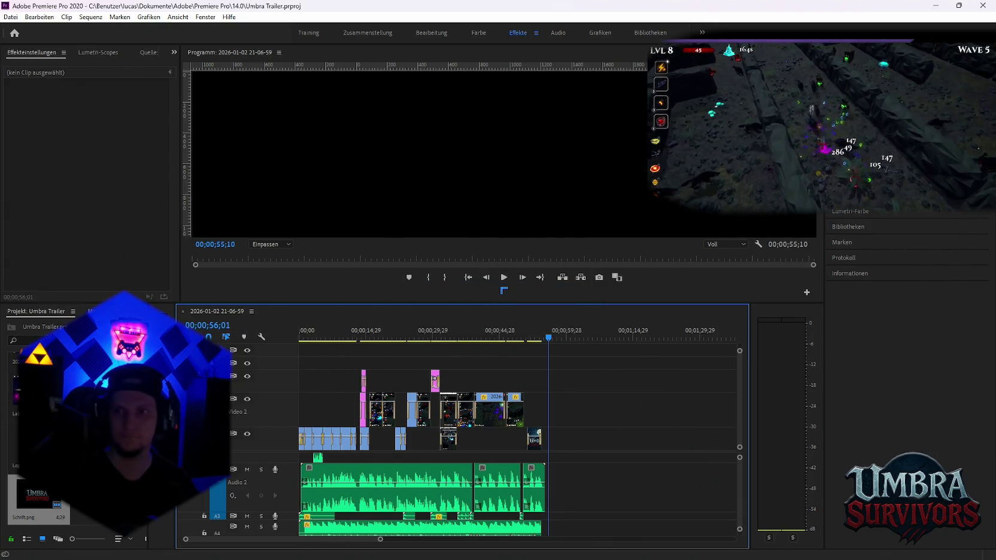
Set the export output to Umbra Trailer 2.0.mp4 in the Marketing folder.
{"action": "left_click", "coordinate": [586, 123]}
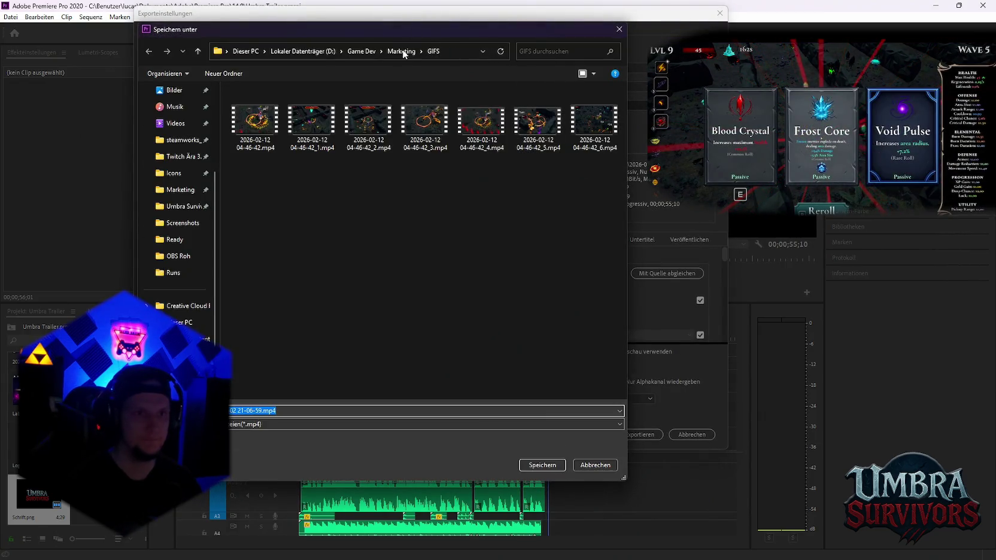
{"action": "left_click", "coordinate": [399, 52]}
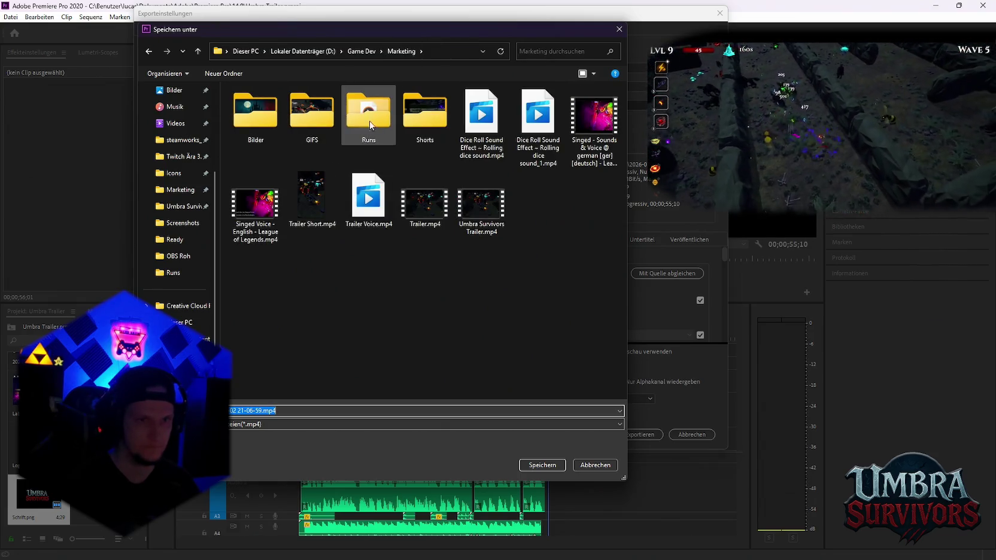
{"action": "left_click", "coordinate": [345, 340]}
{"action": "right_click", "coordinate": [345, 339]}
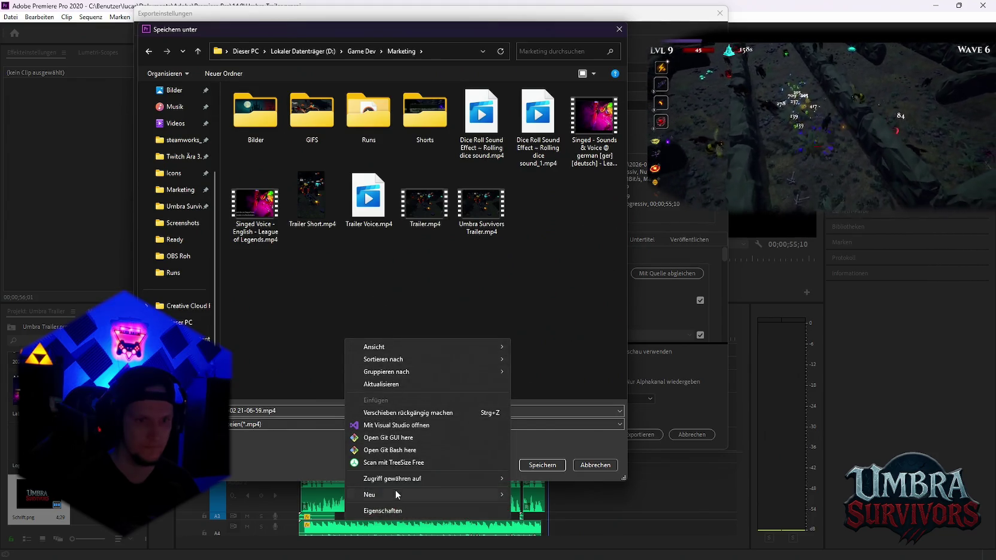
{"action": "left_click", "coordinate": [579, 252]}
{"action": "left_click", "coordinate": [308, 411]}
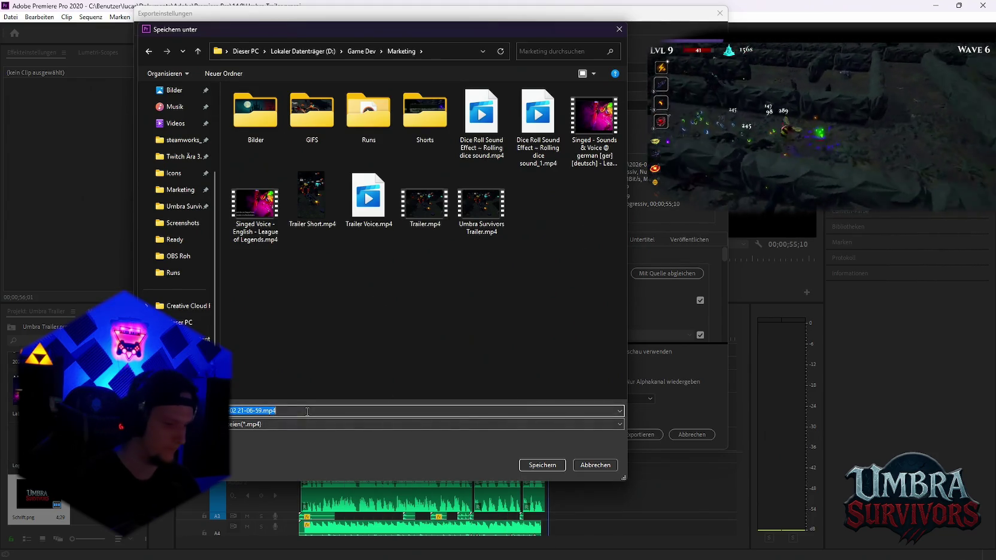
{"action": "type", "text": "U"}
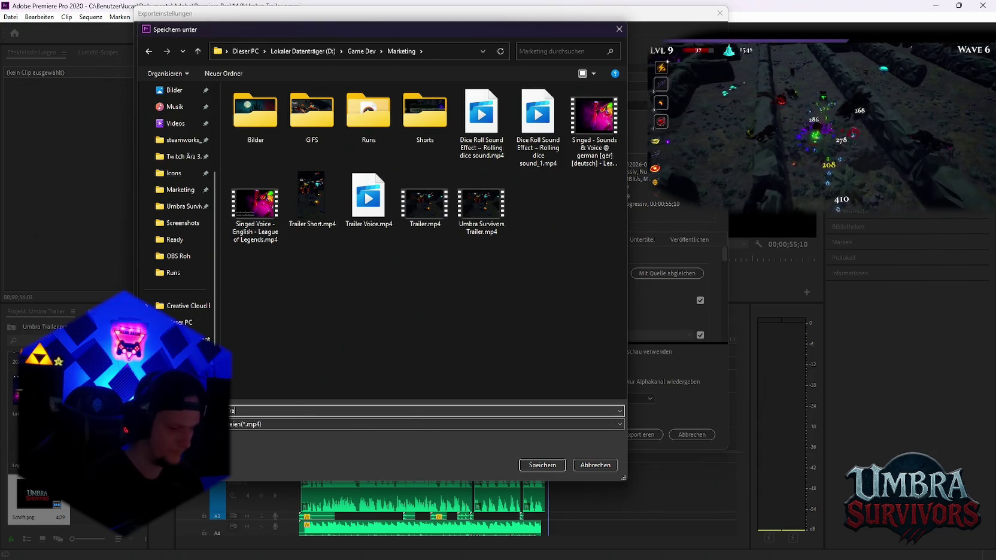
{"action": "type", "text": "Trailer 2.0"}
{"action": "key", "text": "Return"}
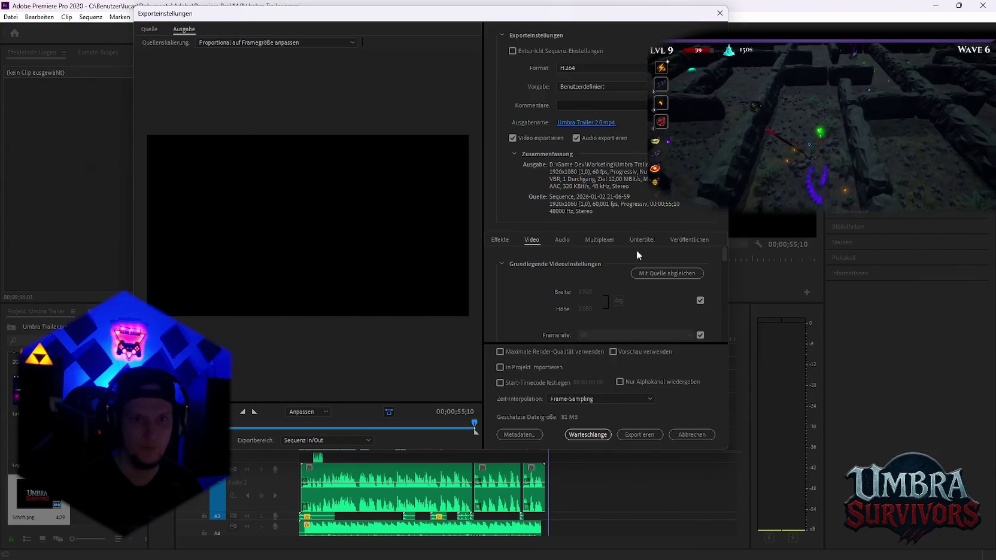
Set the H.264 bitrate encoding to CBR at 50 Mbit/s.
{"action": "scroll", "coordinate": [603, 280], "scroll_direction": "down", "scroll_amount": 5}
{"action": "scroll", "coordinate": [611, 299], "scroll_direction": "down", "scroll_amount": 5}
{"action": "scroll", "coordinate": [613, 311], "scroll_direction": "down", "scroll_amount": 3}
{"action": "scroll", "coordinate": [612, 315], "scroll_direction": "up", "scroll_amount": 2}
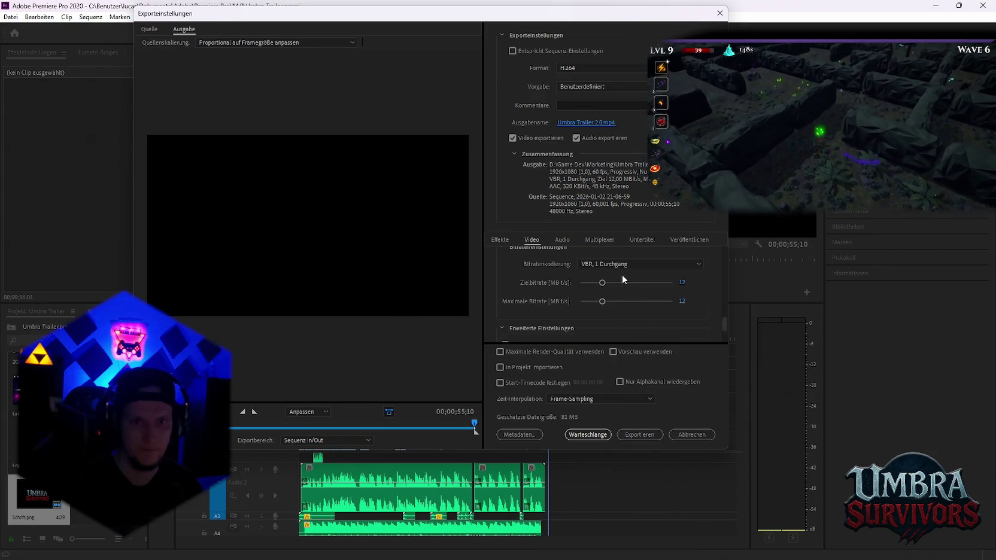
{"action": "left_click", "coordinate": [616, 264]}
{"action": "left_click_drag", "start_coordinate": [617, 283], "coordinate": [729, 301]}
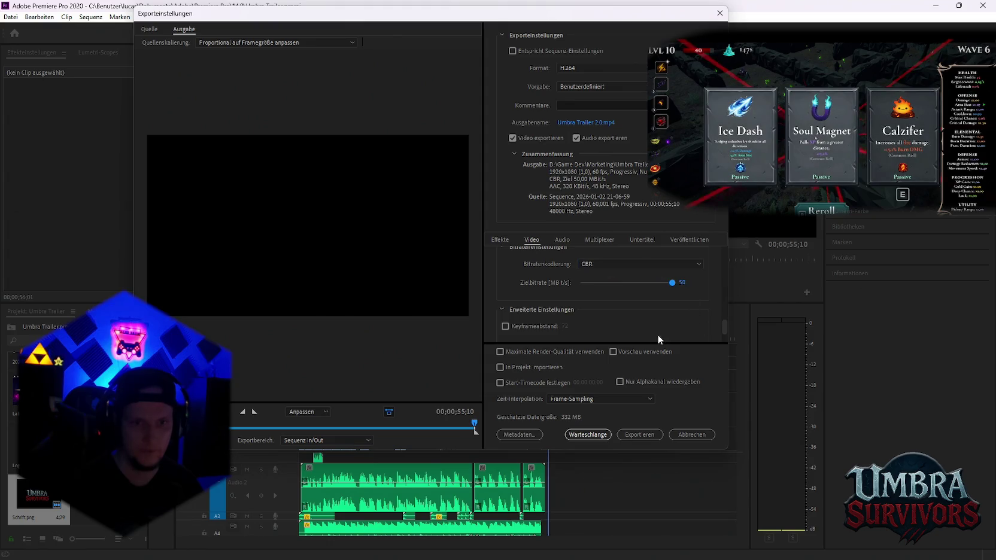
Enable Maximale Render-Qualität and send the export to the Warteschlange queue.
{"action": "scroll", "coordinate": [559, 299], "scroll_direction": "up", "scroll_amount": 2}
{"action": "scroll", "coordinate": [582, 311], "scroll_direction": "up", "scroll_amount": 2}
{"action": "scroll", "coordinate": [582, 308], "scroll_direction": "up", "scroll_amount": 3}
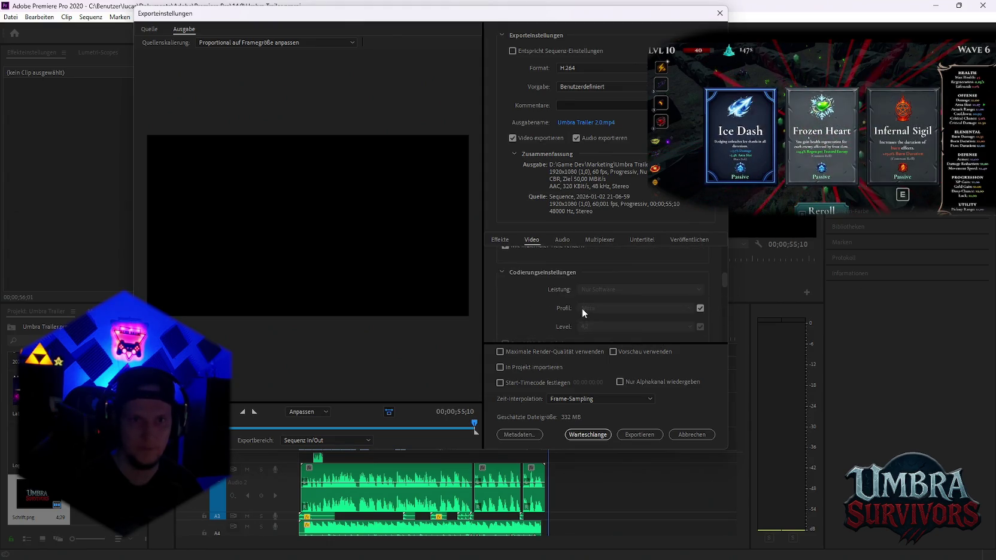
{"action": "scroll", "coordinate": [582, 306], "scroll_direction": "up", "scroll_amount": 3}
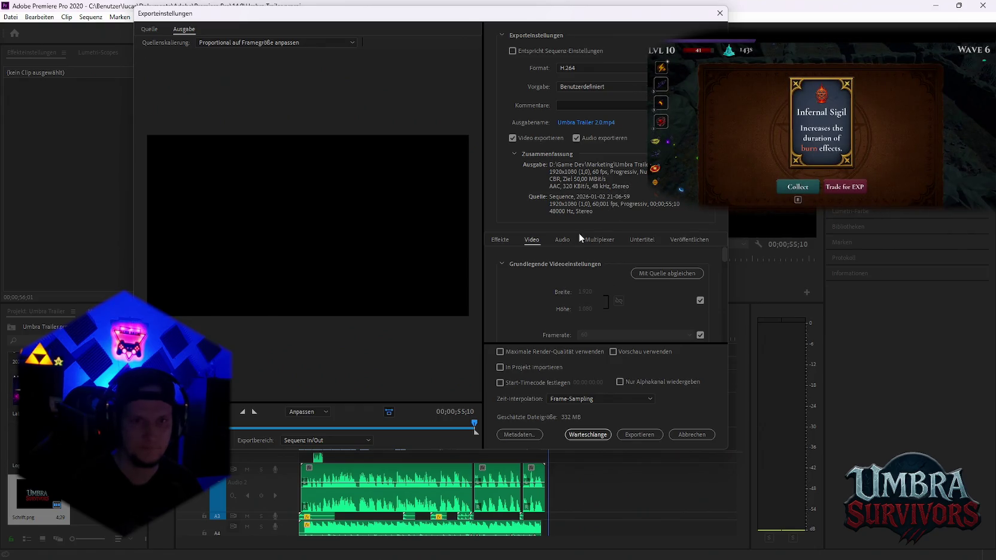
{"action": "scroll", "coordinate": [579, 279], "scroll_direction": "down", "scroll_amount": 2}
{"action": "scroll", "coordinate": [580, 284], "scroll_direction": "down", "scroll_amount": 2}
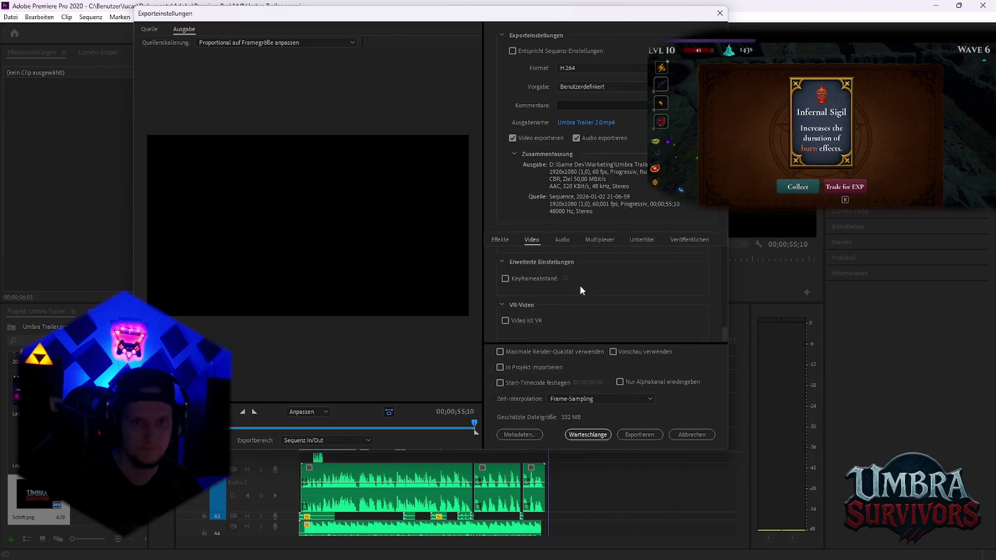
{"action": "scroll", "coordinate": [577, 294], "scroll_direction": "down", "scroll_amount": 2}
{"action": "scroll", "coordinate": [541, 303], "scroll_direction": "down", "scroll_amount": 2}
{"action": "scroll", "coordinate": [543, 303], "scroll_direction": "down", "scroll_amount": 2}
{"action": "scroll", "coordinate": [548, 300], "scroll_direction": "down", "scroll_amount": 2}
{"action": "scroll", "coordinate": [552, 299], "scroll_direction": "down", "scroll_amount": 2}
{"action": "left_click", "coordinate": [500, 352]}
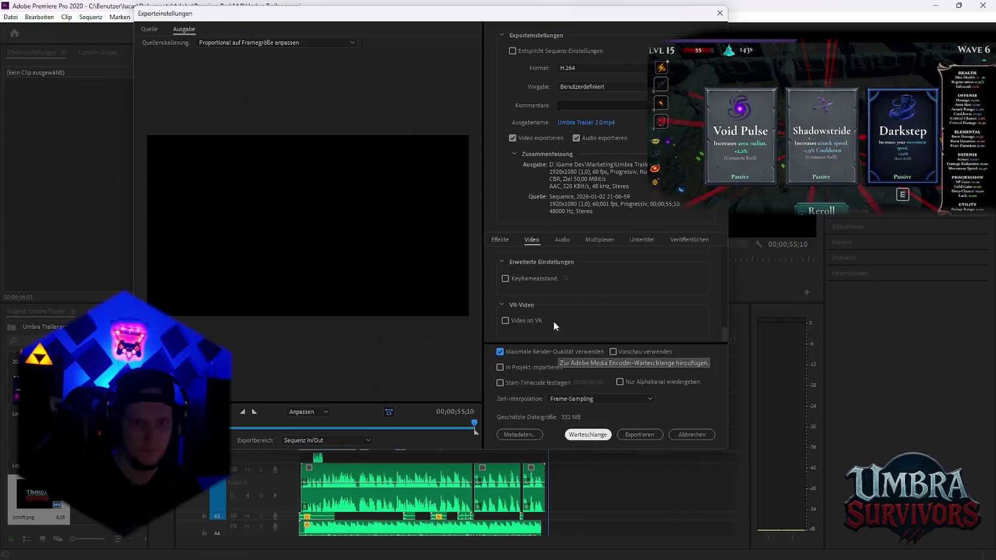
{"action": "left_click", "coordinate": [587, 435]}
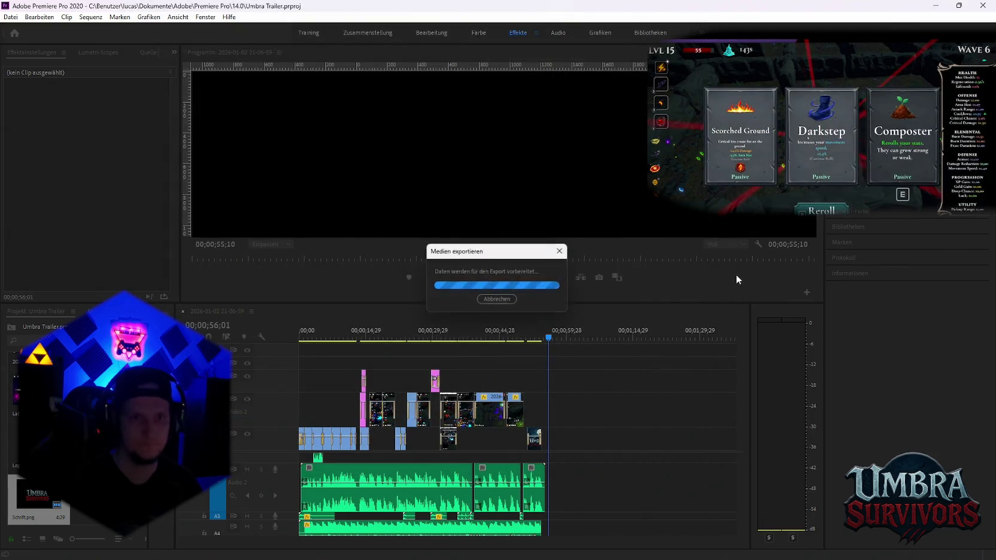
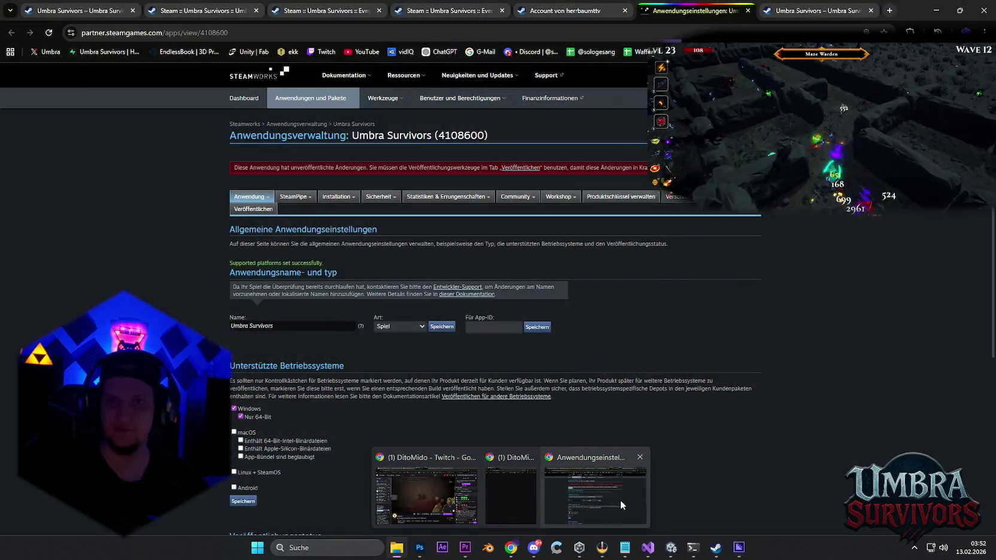
Prepare the pending Umbra Survivors app changes for publishing in Steamworks.
{"action": "left_click", "coordinate": [620, 499]}
{"action": "mouse_move", "coordinate": [447, 196]}
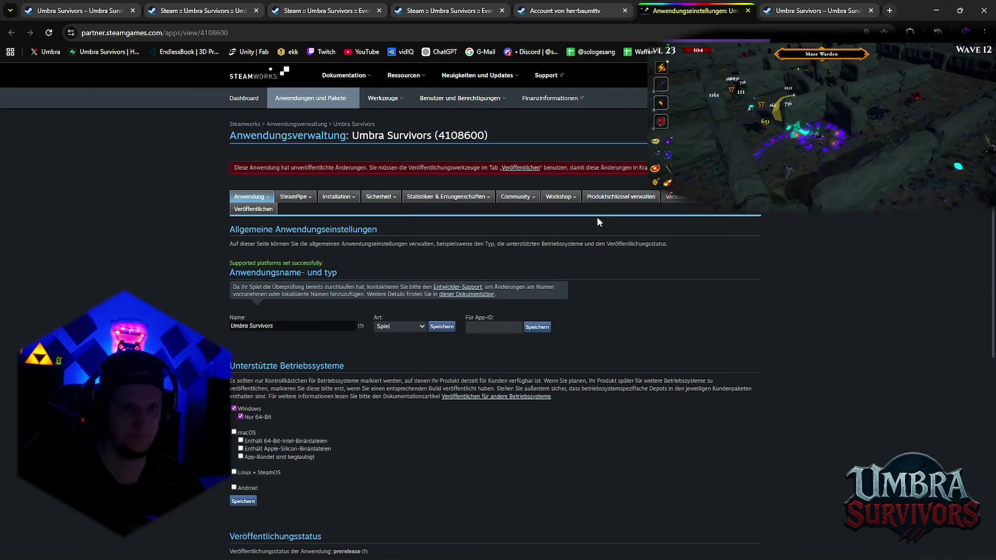
{"action": "left_click", "coordinate": [522, 169]}
{"action": "left_click", "coordinate": [272, 358]}
{"action": "left_click", "coordinate": [263, 390]}
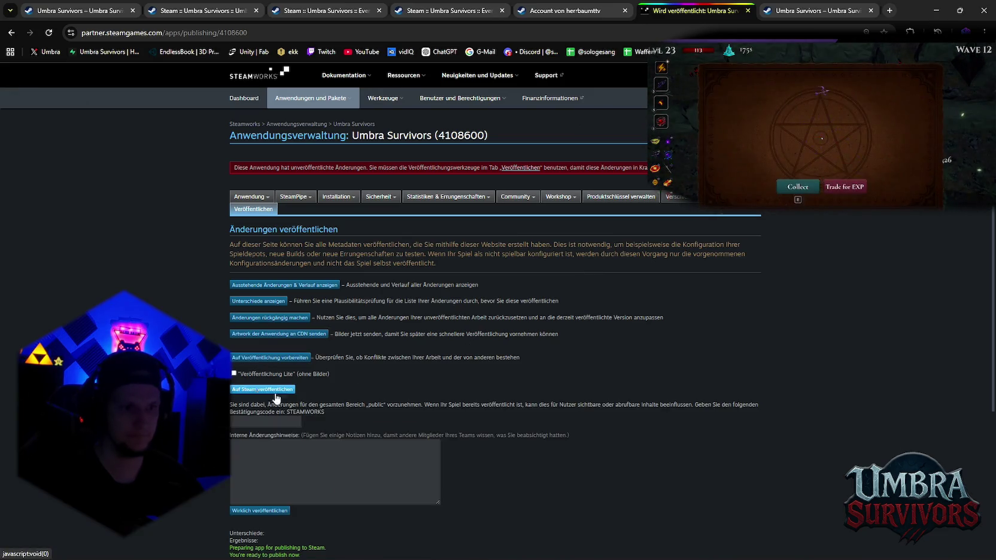
Enter the confirmation code and publish the changes live on Steam.
{"action": "left_click", "coordinate": [285, 420]}
{"action": "left_click", "coordinate": [278, 443]}
{"action": "scroll", "coordinate": [267, 425], "scroll_direction": "down", "scroll_amount": 2}
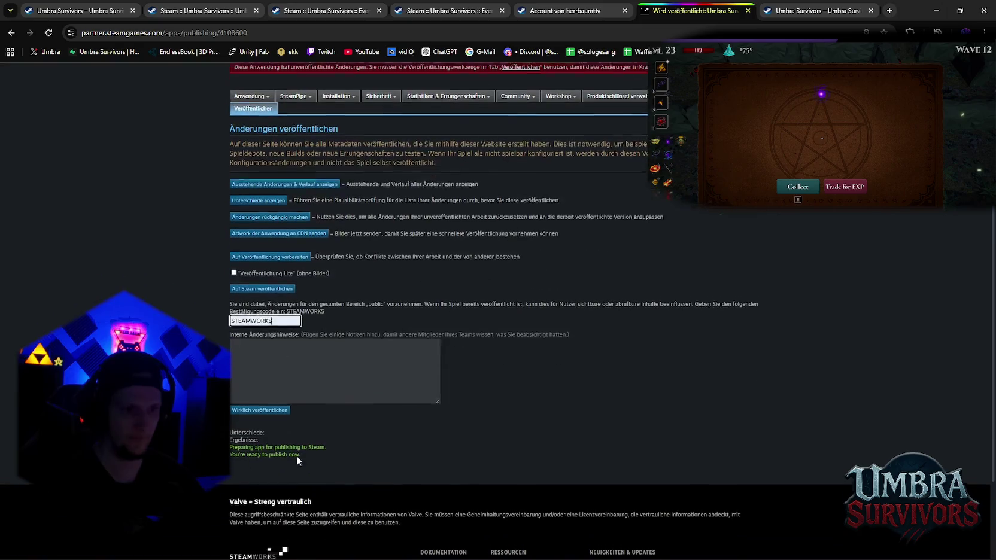
{"action": "left_click", "coordinate": [257, 407]}
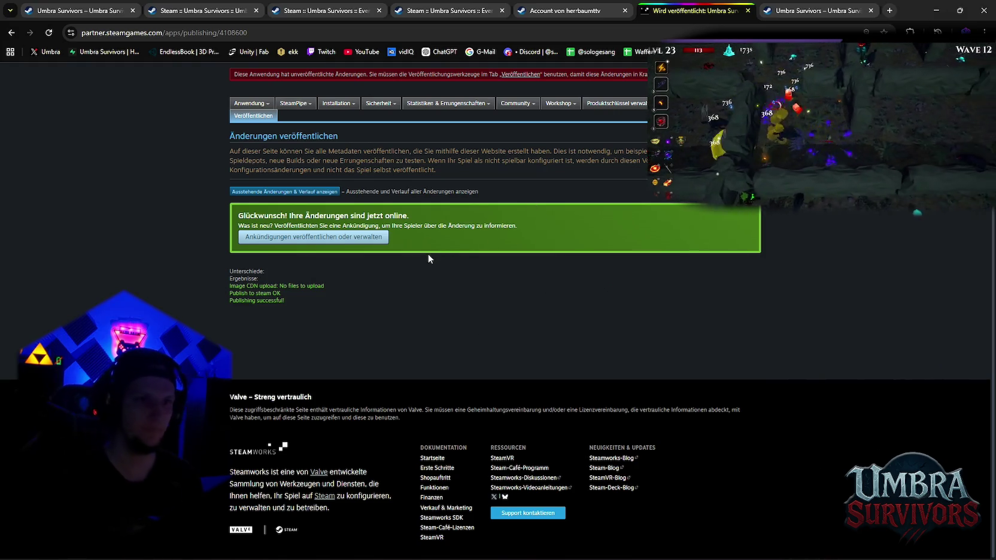
{"action": "scroll", "coordinate": [428, 257], "scroll_direction": "up", "scroll_amount": 3}
{"action": "middle_click", "coordinate": [546, 75]}
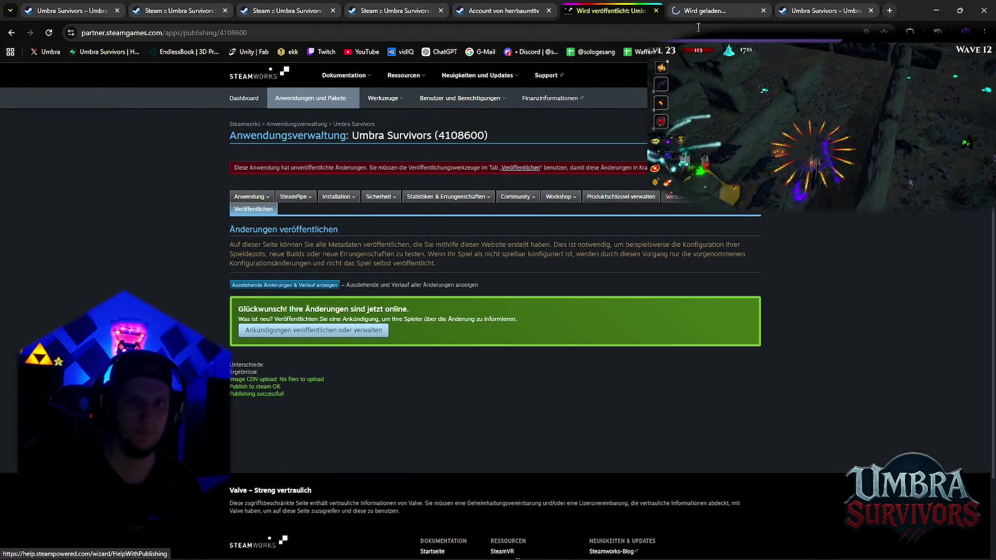
Open the Umbra Survivors and demo landing pages in new tabs from the dashboard.
{"action": "left_click", "coordinate": [700, 10]}
{"action": "scroll", "coordinate": [401, 186], "scroll_direction": "down", "scroll_amount": 1}
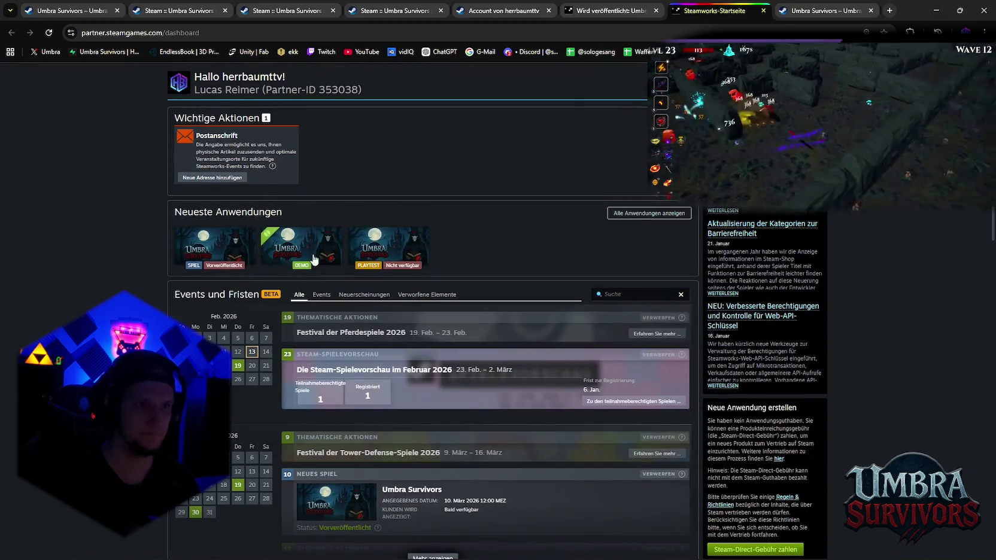
{"action": "scroll", "coordinate": [298, 256], "scroll_direction": "down", "scroll_amount": 2}
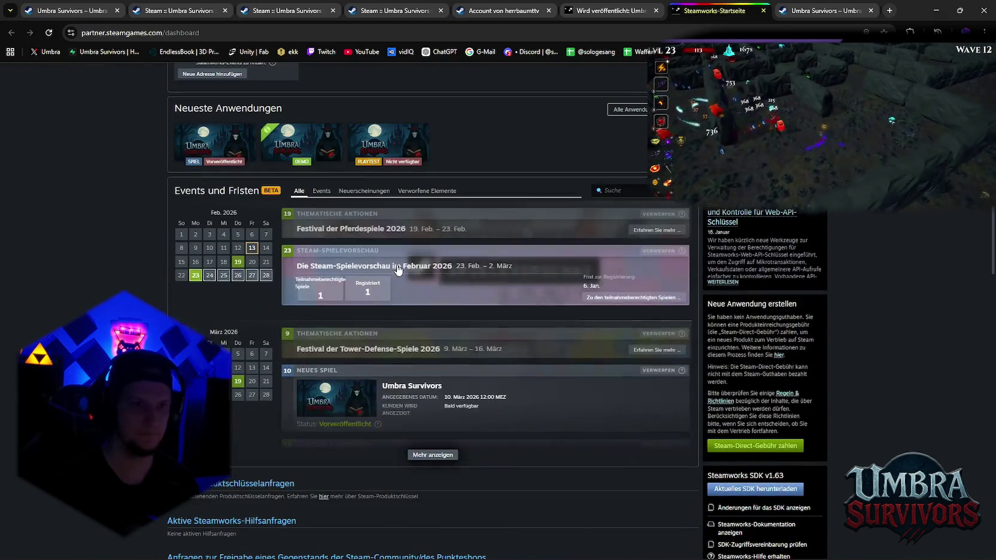
{"action": "middle_click", "coordinate": [222, 147]}
{"action": "middle_click", "coordinate": [303, 144]}
Look over the demo's and the main game's landing pages.
{"action": "left_click", "coordinate": [743, 10]}
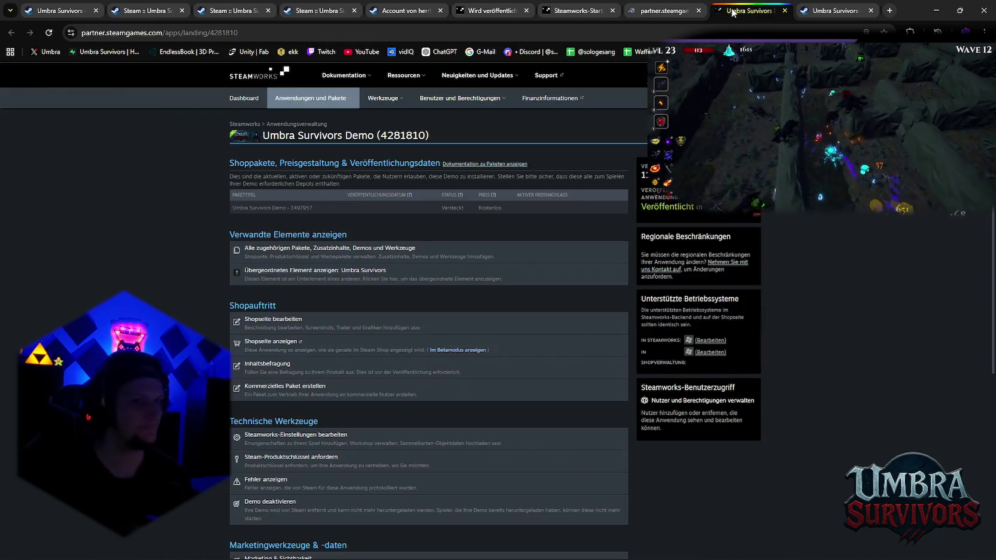
{"action": "scroll", "coordinate": [339, 247], "scroll_direction": "down", "scroll_amount": 1}
{"action": "scroll", "coordinate": [339, 248], "scroll_direction": "down", "scroll_amount": 1}
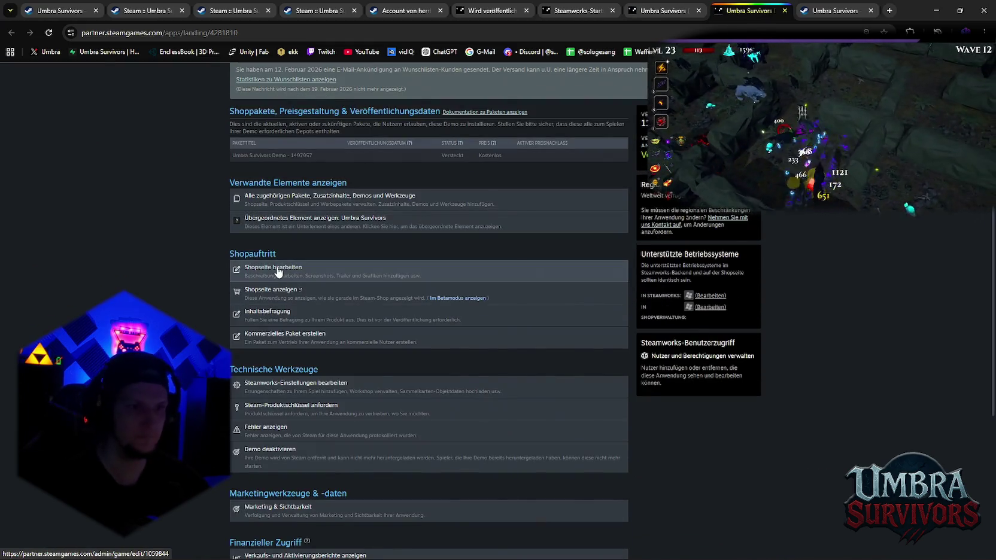
{"action": "key", "text": "ctrl+Page_Up"}
{"action": "scroll", "coordinate": [317, 359], "scroll_direction": "down", "scroll_amount": 2}
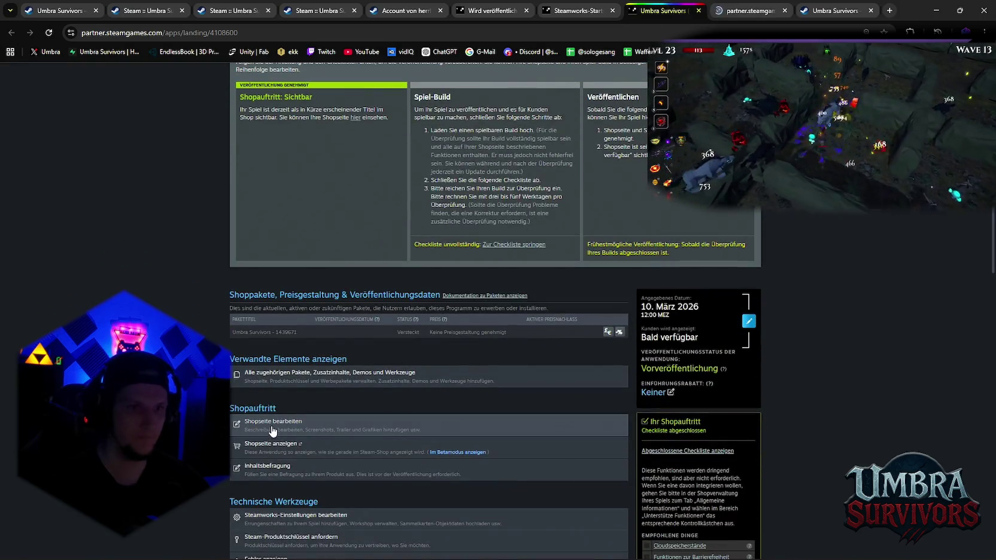
{"action": "left_click", "coordinate": [849, 11]}
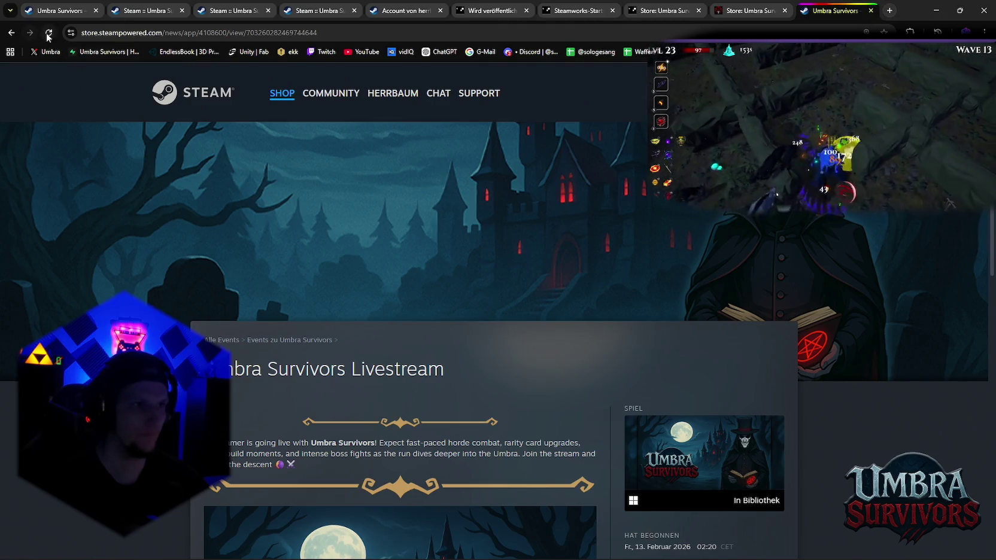
Reload the Umbra Survivors Livestream event page and scroll through its stats.
{"action": "key", "text": "F5"}
{"action": "scroll", "coordinate": [597, 194], "scroll_direction": "down", "scroll_amount": 5}
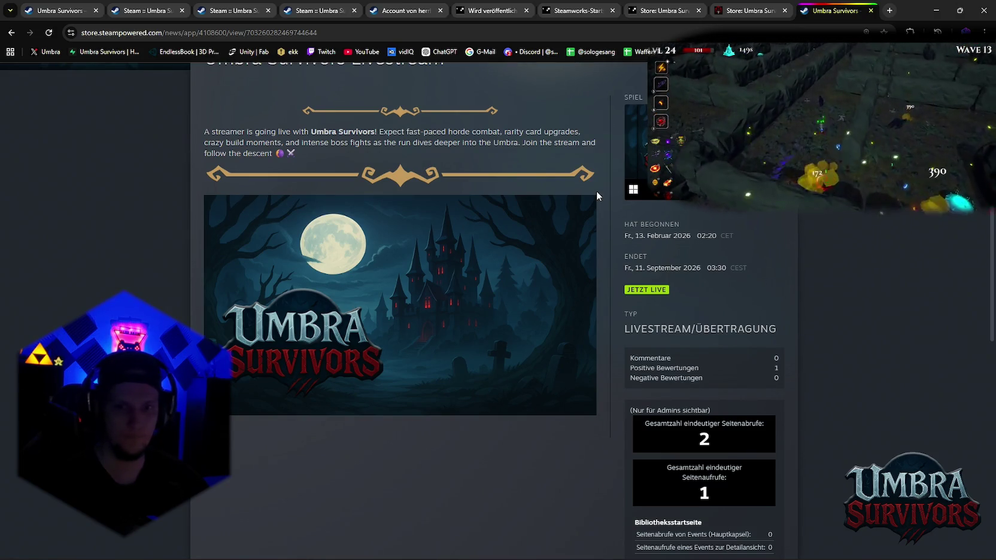
{"action": "scroll", "coordinate": [596, 190], "scroll_direction": "down", "scroll_amount": 3}
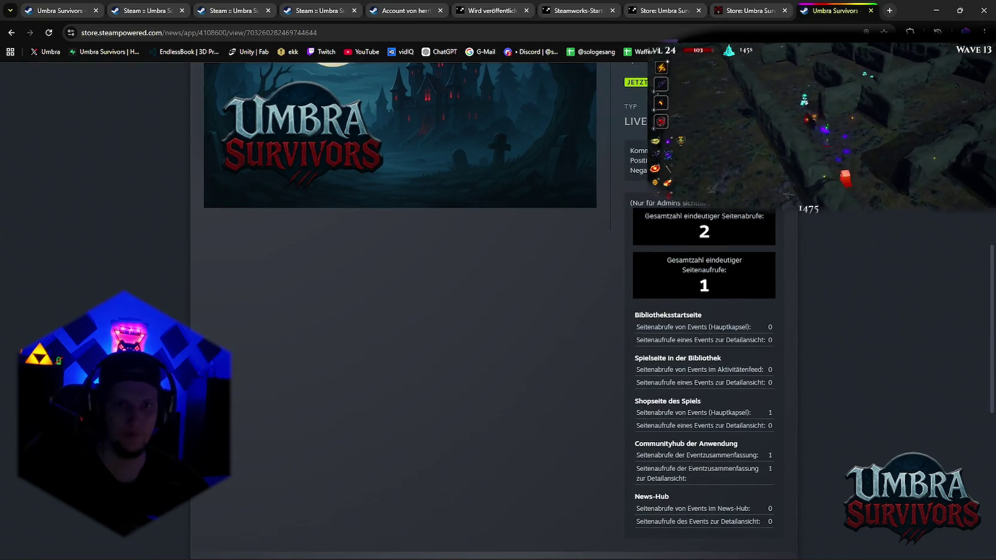
{"action": "scroll", "coordinate": [721, 275], "scroll_direction": "up", "scroll_amount": 2}
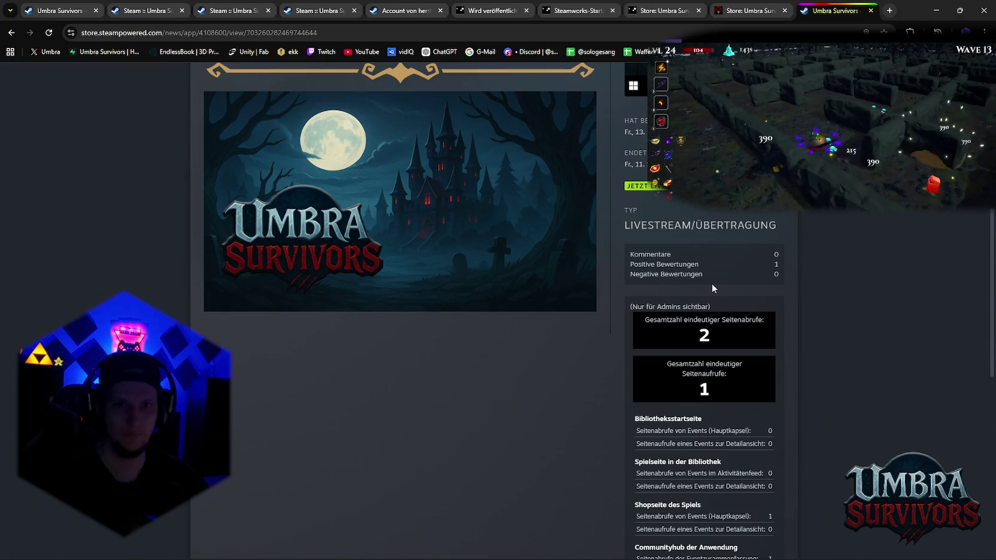
{"action": "scroll", "coordinate": [712, 283], "scroll_direction": "down", "scroll_amount": 3}
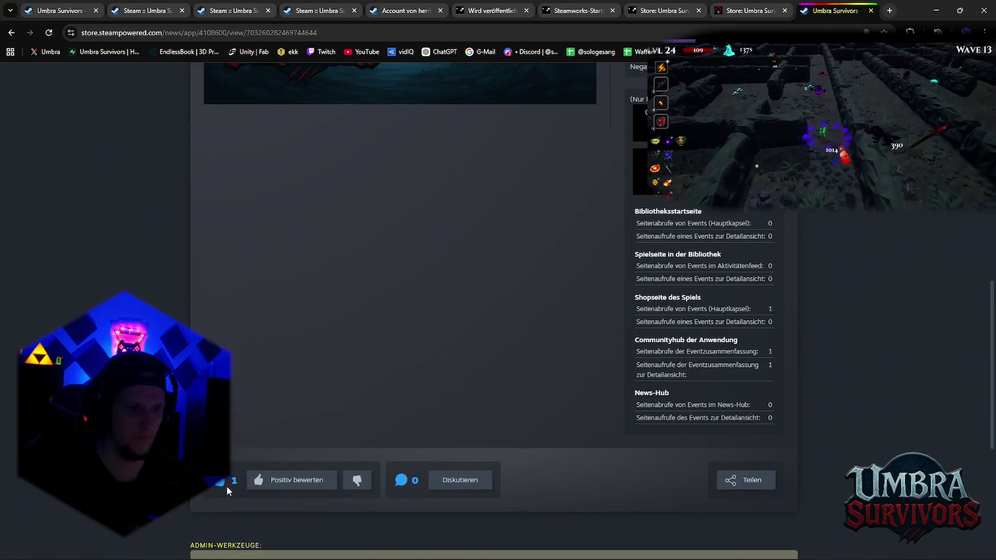
{"action": "scroll", "coordinate": [356, 392], "scroll_direction": "up", "scroll_amount": 5}
{"action": "scroll", "coordinate": [359, 386], "scroll_direction": "up", "scroll_amount": 5}
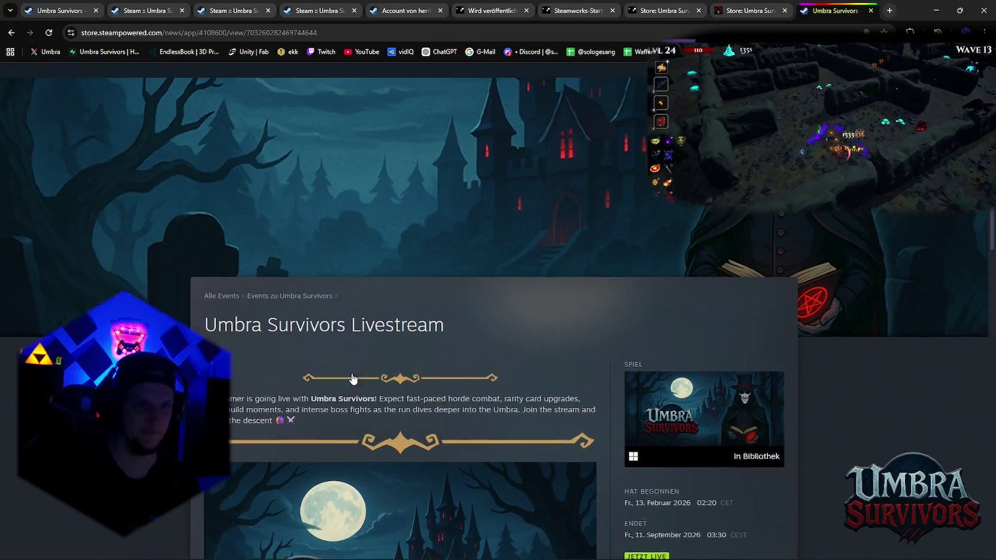
{"action": "scroll", "coordinate": [407, 372], "scroll_direction": "down", "scroll_amount": 5}
{"action": "scroll", "coordinate": [479, 356], "scroll_direction": "down", "scroll_amount": 5}
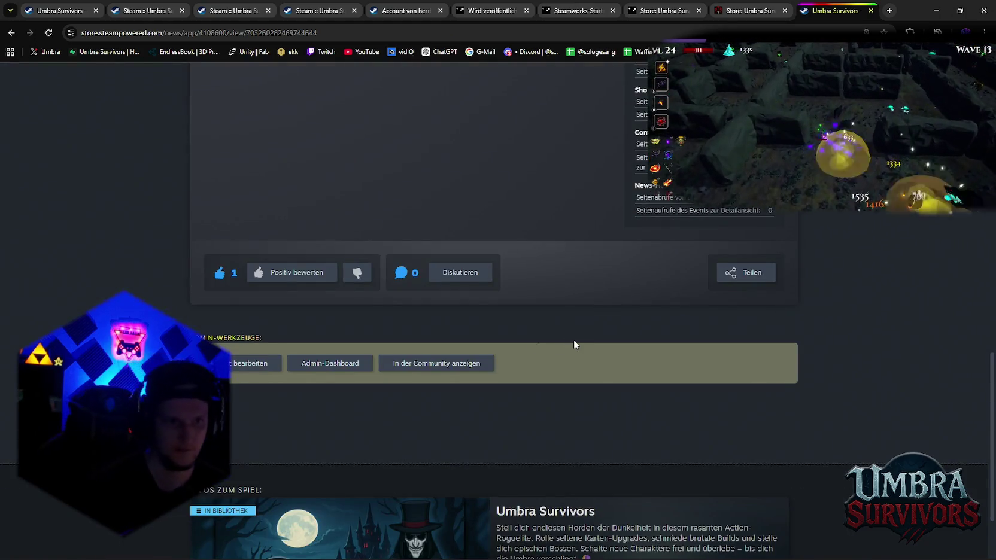
{"action": "scroll", "coordinate": [455, 362], "scroll_direction": "up", "scroll_amount": 3}
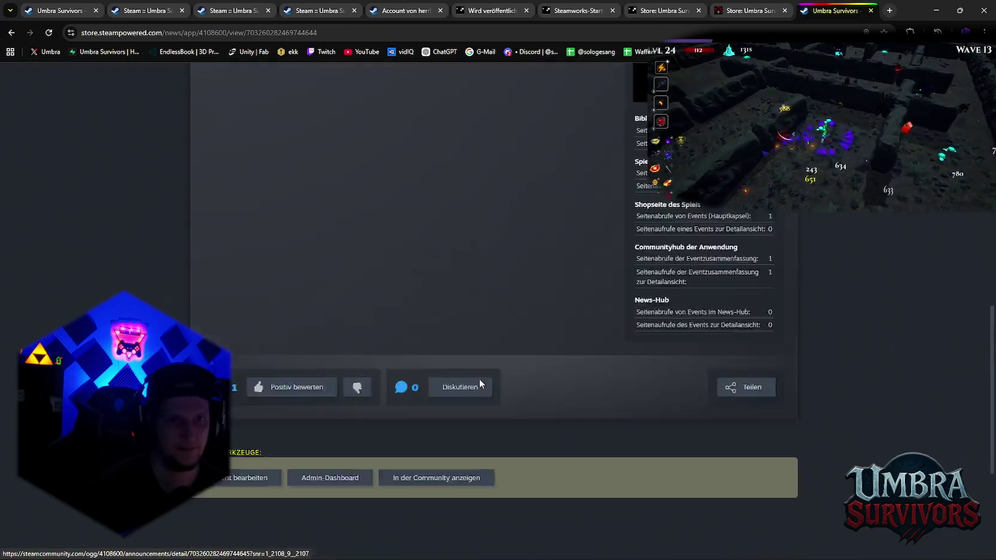
{"action": "scroll", "coordinate": [479, 377], "scroll_direction": "down", "scroll_amount": 3}
Open the event's Steam Community announcement in a new tab and read it.
{"action": "middle_click", "coordinate": [443, 364]}
{"action": "left_click", "coordinate": [833, 10]}
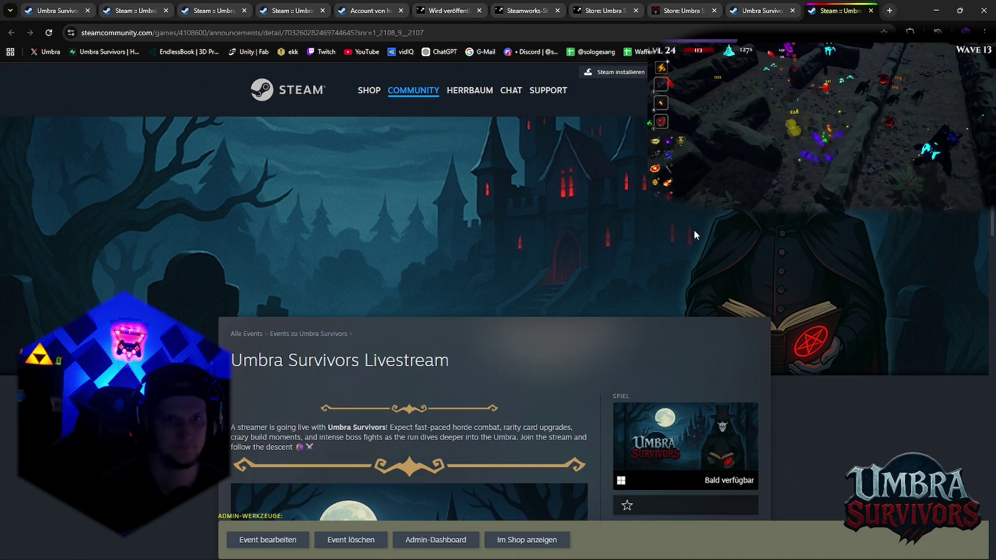
{"action": "scroll", "coordinate": [539, 269], "scroll_direction": "down", "scroll_amount": 2}
{"action": "scroll", "coordinate": [511, 279], "scroll_direction": "down", "scroll_amount": 2}
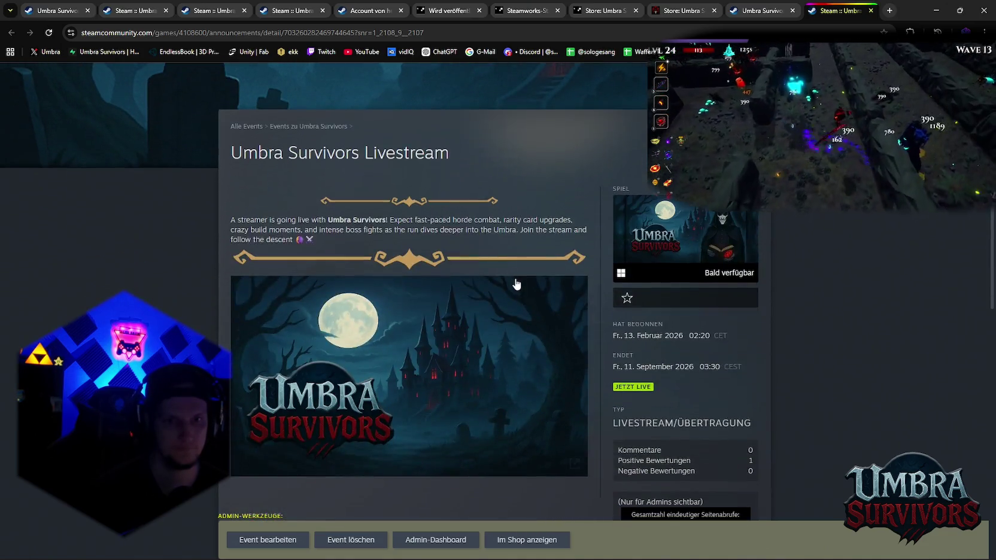
{"action": "scroll", "coordinate": [524, 287], "scroll_direction": "down", "scroll_amount": 4}
{"action": "scroll", "coordinate": [534, 255], "scroll_direction": "up", "scroll_amount": 3}
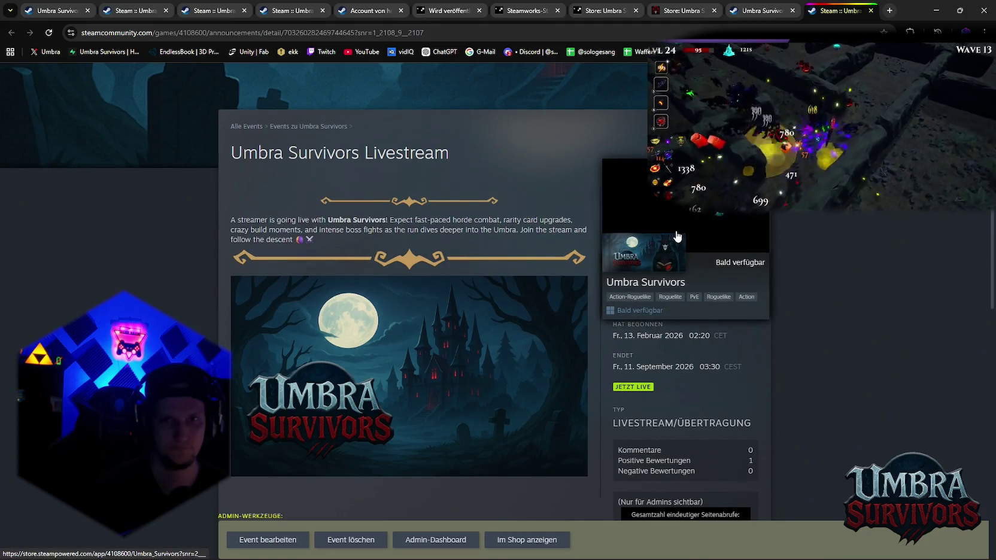
Open the Umbra Survivors store page from the event's game capsule and scroll through it.
{"action": "left_click", "coordinate": [677, 237]}
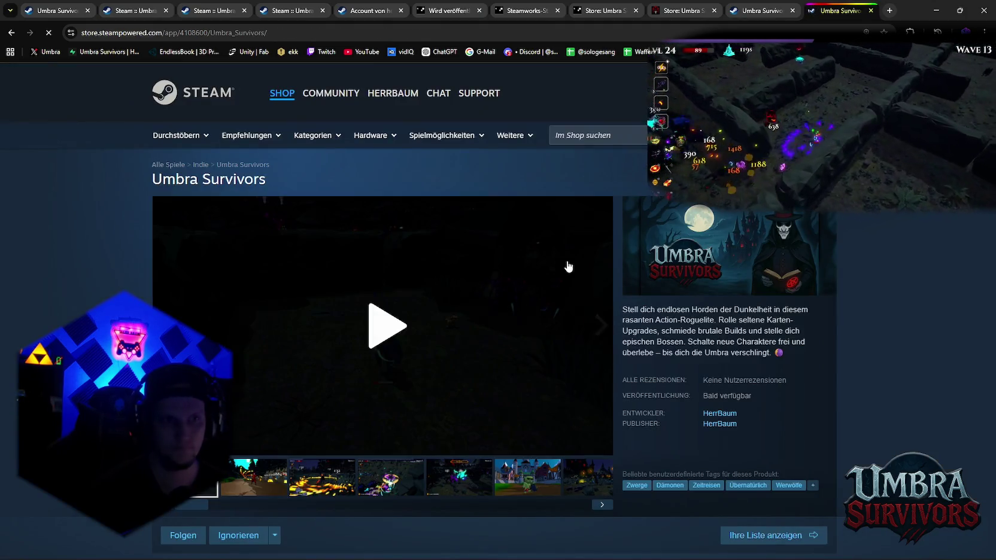
{"action": "scroll", "coordinate": [533, 329], "scroll_direction": "down", "scroll_amount": 5}
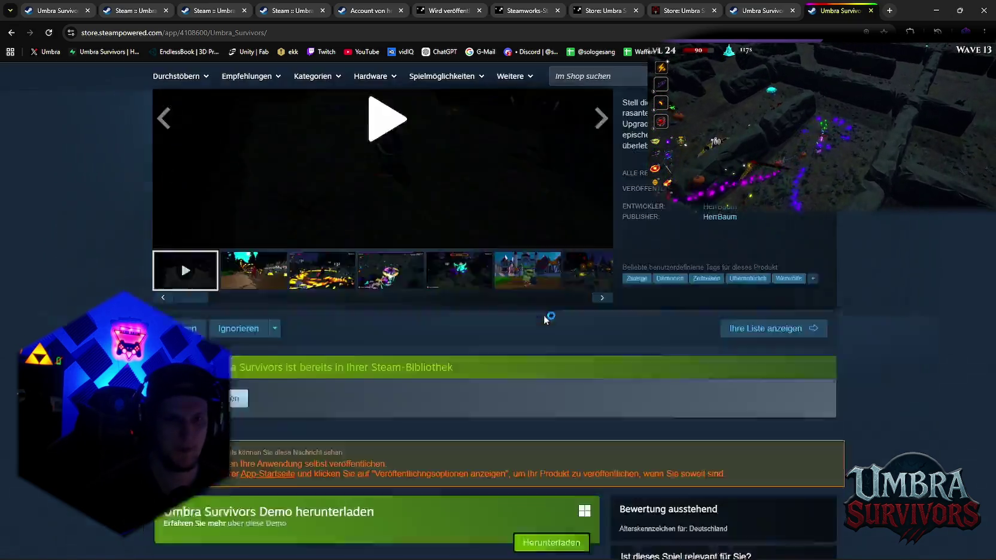
{"action": "scroll", "coordinate": [539, 308], "scroll_direction": "down", "scroll_amount": 3}
{"action": "scroll", "coordinate": [539, 309], "scroll_direction": "down", "scroll_amount": 2}
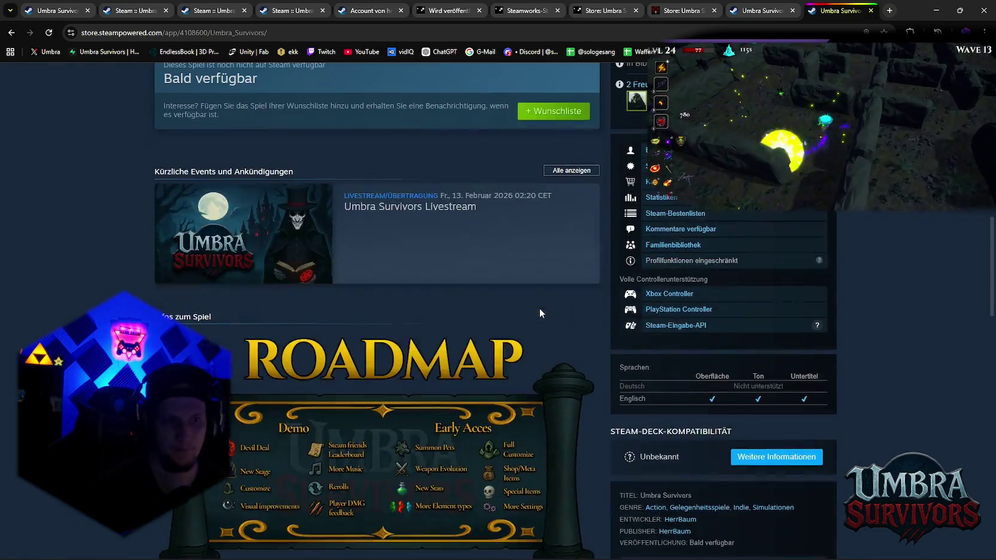
{"action": "scroll", "coordinate": [539, 307], "scroll_direction": "down", "scroll_amount": 8}
{"action": "scroll", "coordinate": [539, 308], "scroll_direction": "down", "scroll_amount": 5}
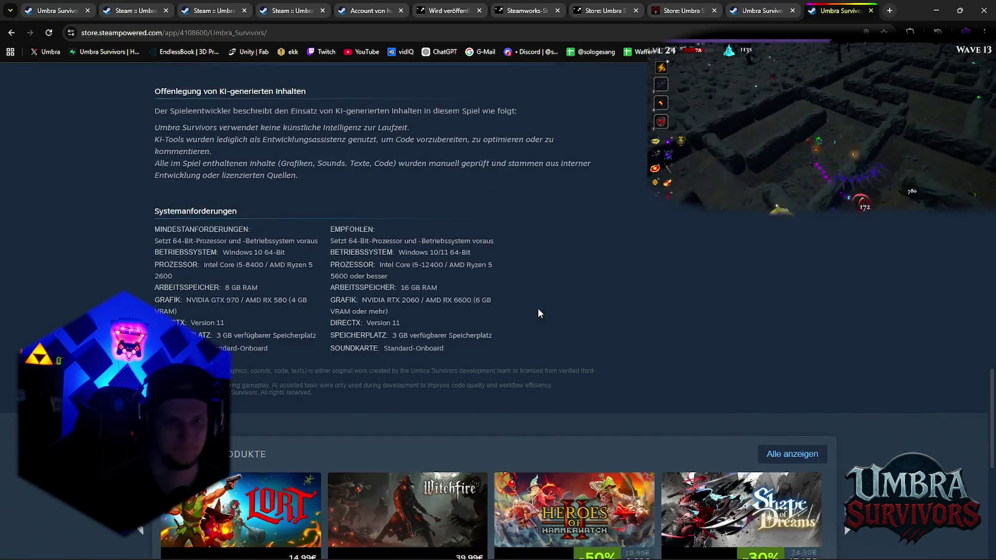
{"action": "scroll", "coordinate": [537, 307], "scroll_direction": "up", "scroll_amount": 15}
Cycle through the browser tabs, ending on the Umbra Survivors Demo store-page settings.
{"action": "key", "text": "ctrl+shift+Tab"}
{"action": "key", "text": "ctrl+shift+Tab"}
{"action": "key", "text": "ctrl+Tab"}
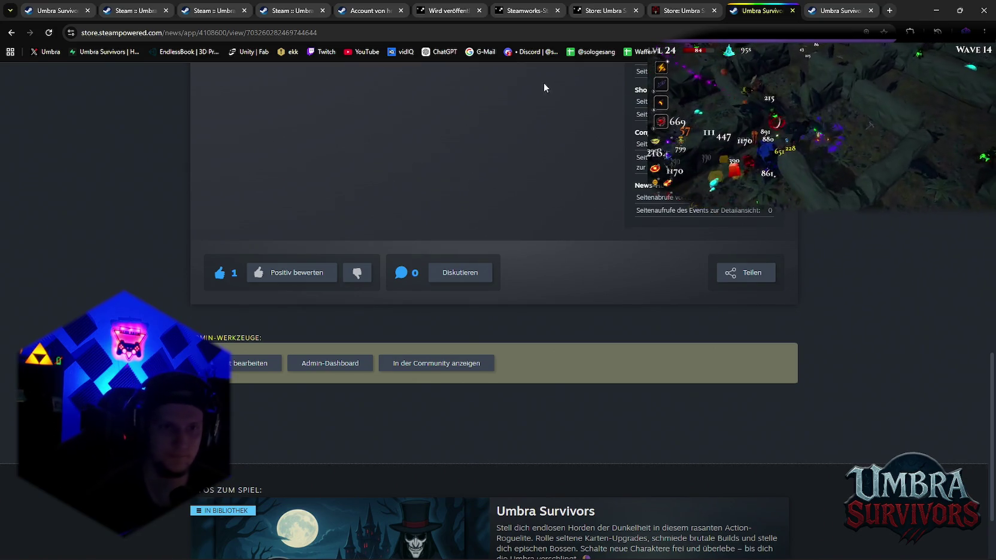
{"action": "scroll", "coordinate": [544, 88], "scroll_direction": "up", "scroll_amount": 10}
{"action": "scroll", "coordinate": [490, 196], "scroll_direction": "up", "scroll_amount": 5}
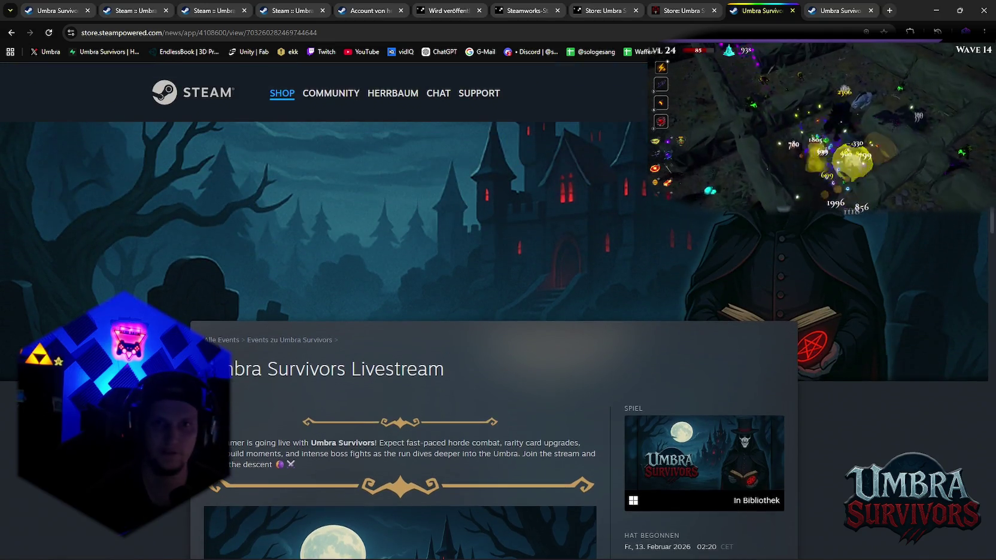
{"action": "left_click", "coordinate": [838, 10]}
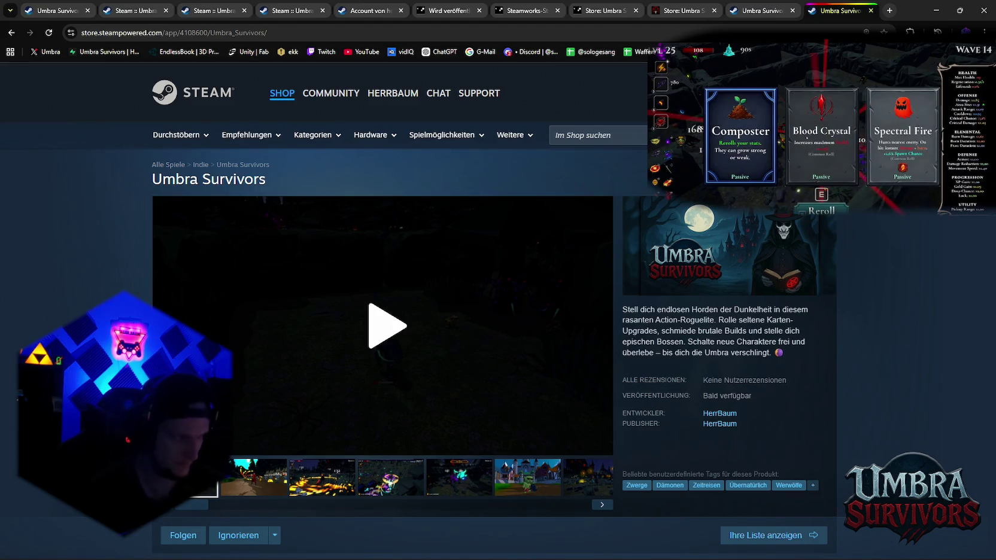
{"action": "left_click", "coordinate": [682, 10]}
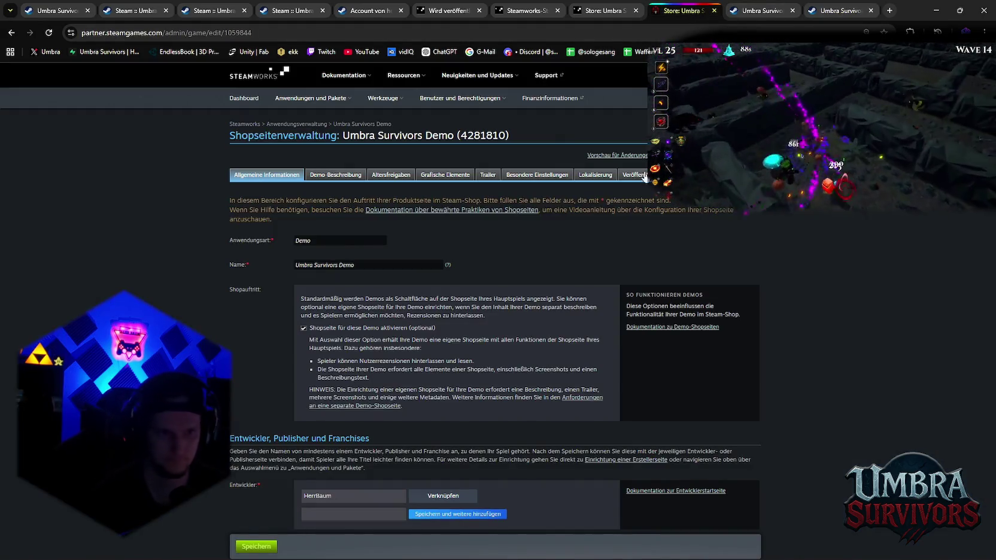
Show the demo's Publish section with its seven-revision publishing history.
{"action": "scroll", "coordinate": [587, 209], "scroll_direction": "down", "scroll_amount": 3}
{"action": "scroll", "coordinate": [587, 209], "scroll_direction": "down", "scroll_amount": 1}
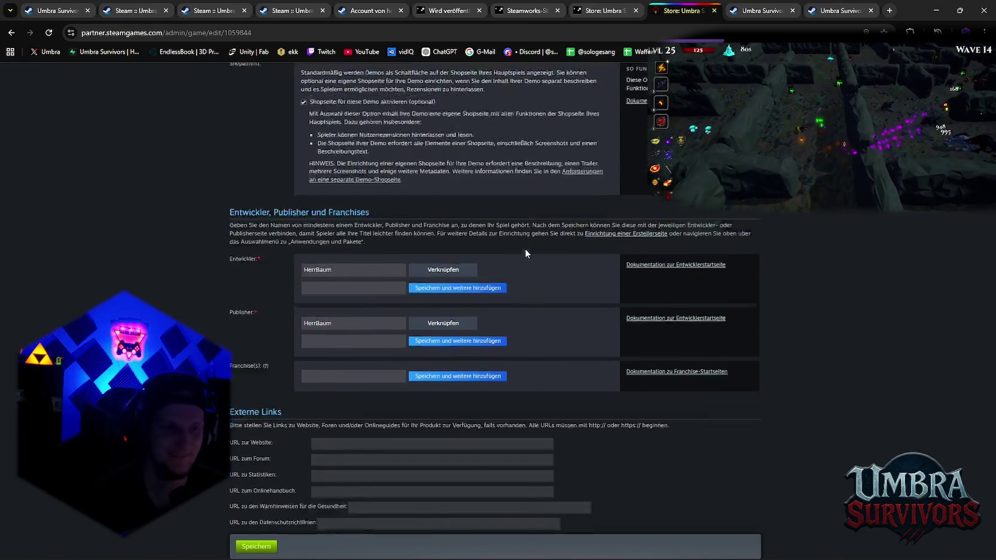
{"action": "scroll", "coordinate": [526, 246], "scroll_direction": "down", "scroll_amount": 5}
{"action": "scroll", "coordinate": [521, 286], "scroll_direction": "up", "scroll_amount": 7}
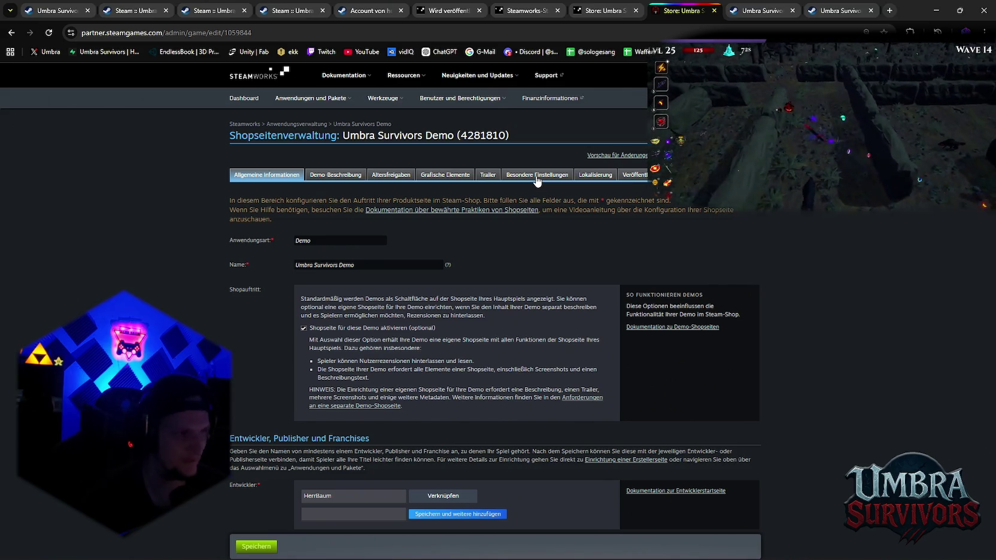
{"action": "left_click", "coordinate": [634, 176]}
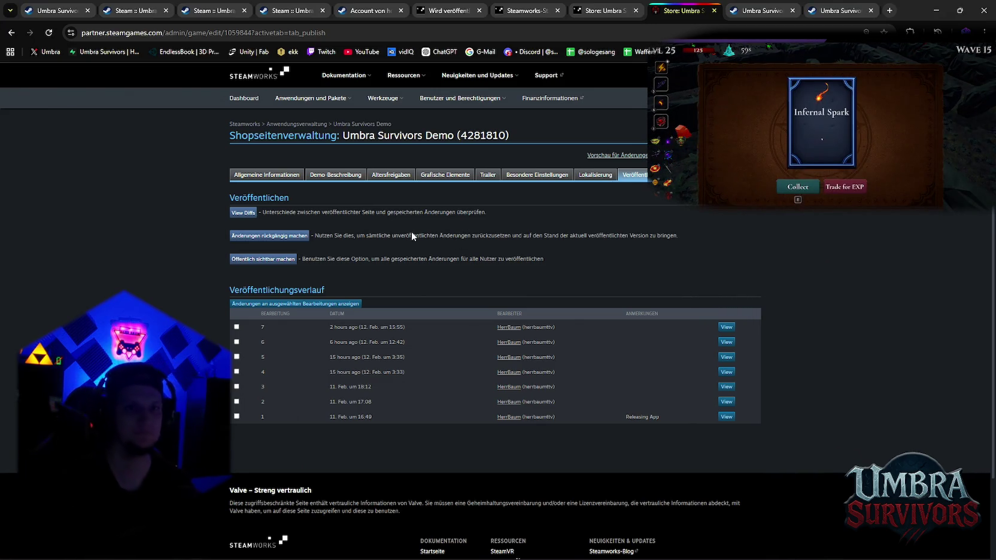
Attempt a new demo trailer by dropping the video in, dismissing the failed-to-create alert.
{"action": "left_click", "coordinate": [487, 181]}
{"action": "scroll", "coordinate": [414, 317], "scroll_direction": "down", "scroll_amount": 3}
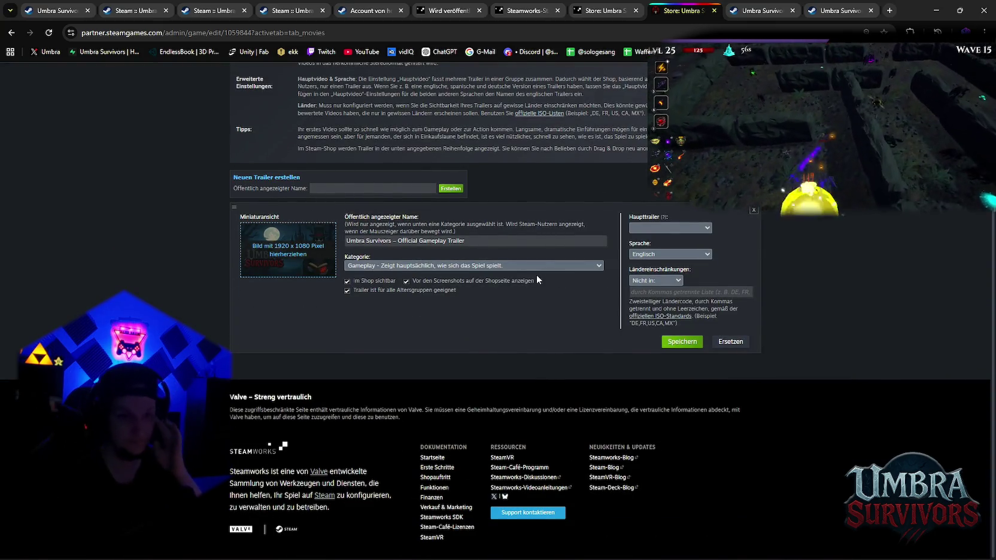
{"action": "left_click_drag", "start_coordinate": [976, 266], "coordinate": [310, 254]}
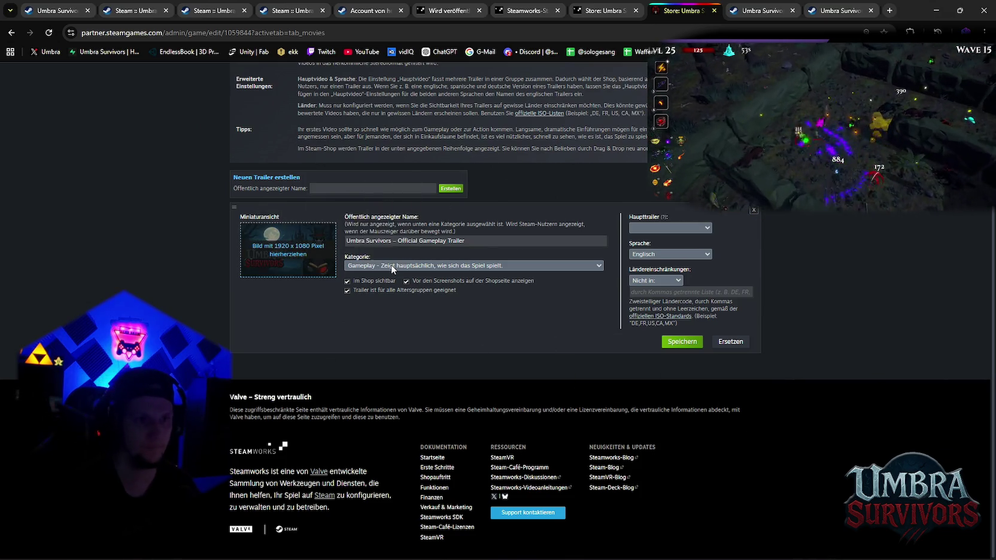
{"action": "left_click", "coordinate": [460, 189]}
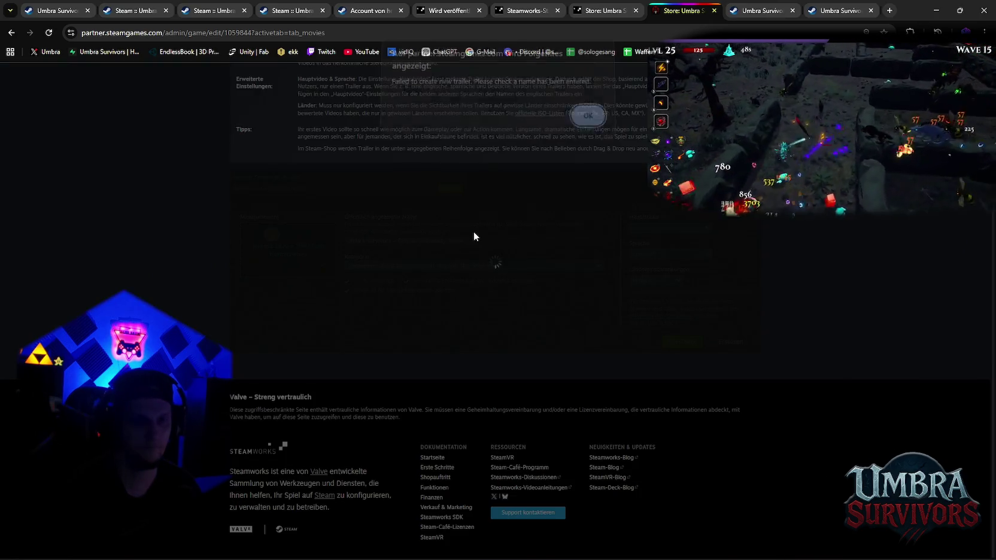
{"action": "left_click", "coordinate": [587, 122]}
{"action": "scroll", "coordinate": [643, 324], "scroll_direction": "up", "scroll_amount": 2}
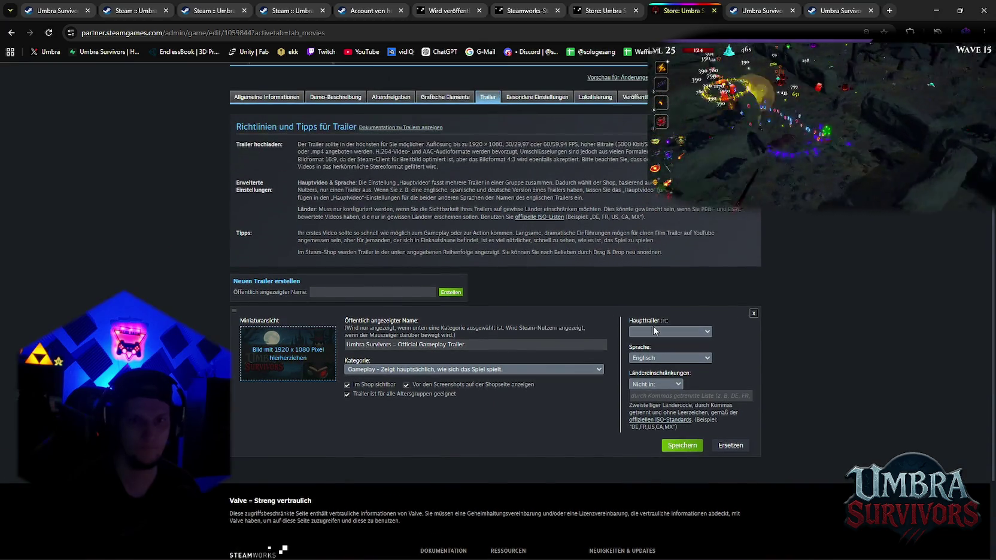
Delete the old gameplay trailer and retry creating, dismissing another failure alert.
{"action": "left_click", "coordinate": [753, 313]}
{"action": "left_click", "coordinate": [523, 111]}
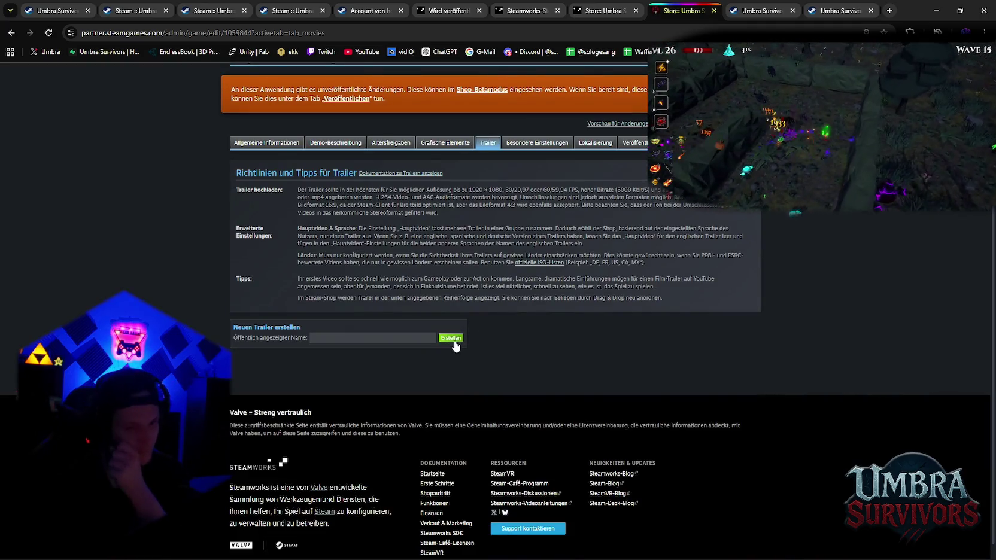
{"action": "left_click", "coordinate": [455, 339]}
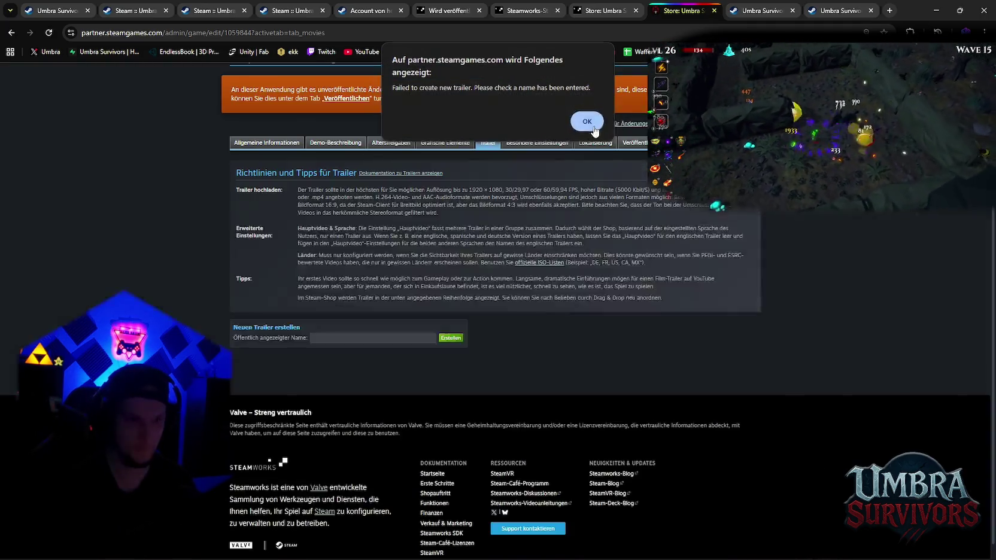
{"action": "left_click", "coordinate": [587, 122]}
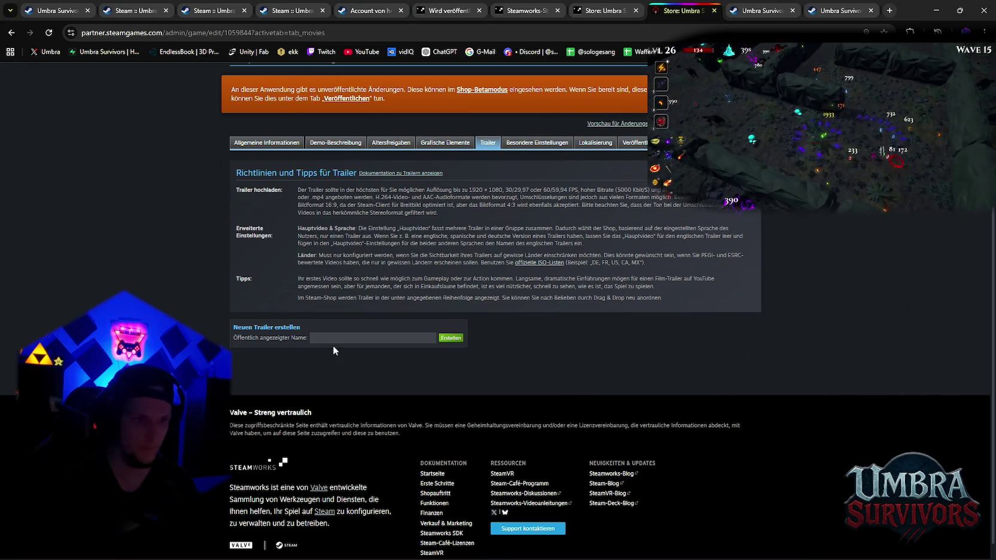
Create the trailer 'Umbra Survivors Trailer' and drop Umbra Trailer 2.0.mp4 into it.
{"action": "right_click", "coordinate": [333, 339]}
{"action": "left_click", "coordinate": [326, 339]}
{"action": "type", "text": "Umbra "}
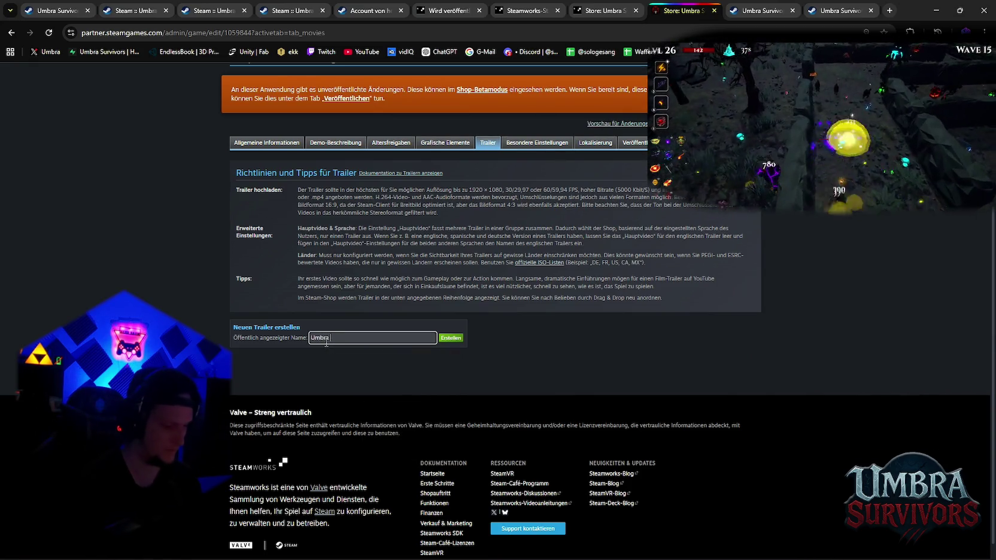
{"action": "type", "text": "Trailer"}
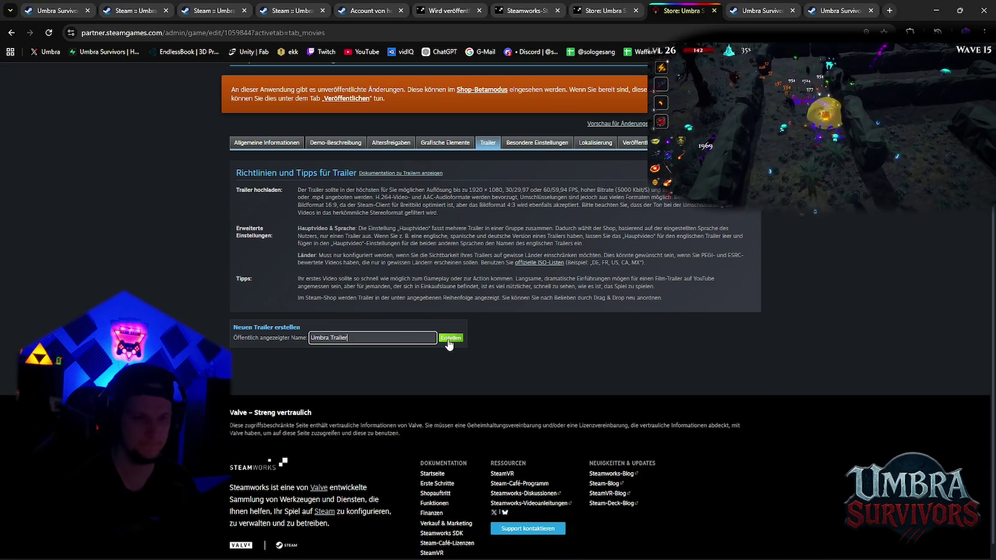
{"action": "left_click", "coordinate": [330, 339]}
{"action": "type", "text": "Survior"}
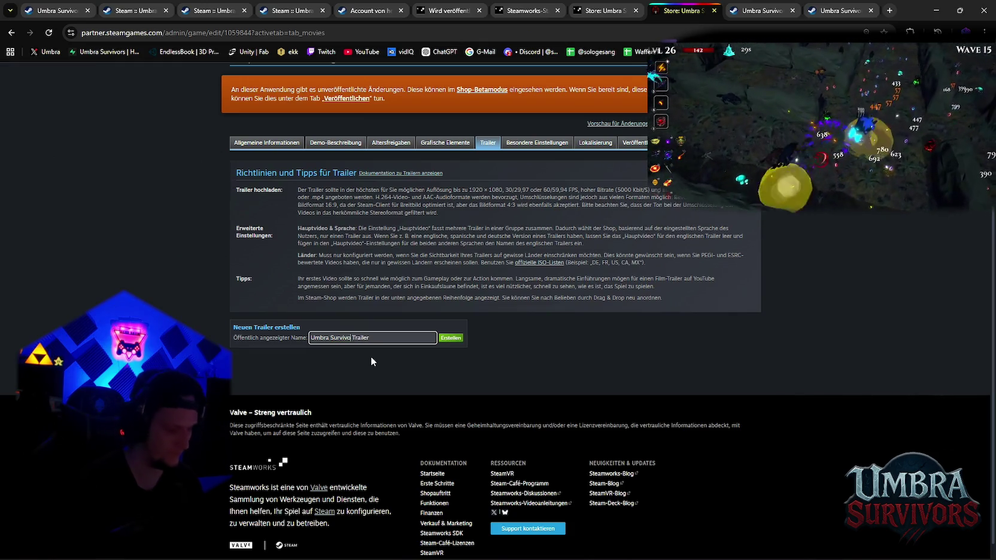
{"action": "type", "text": "rs"}
{"action": "left_click", "coordinate": [459, 340]}
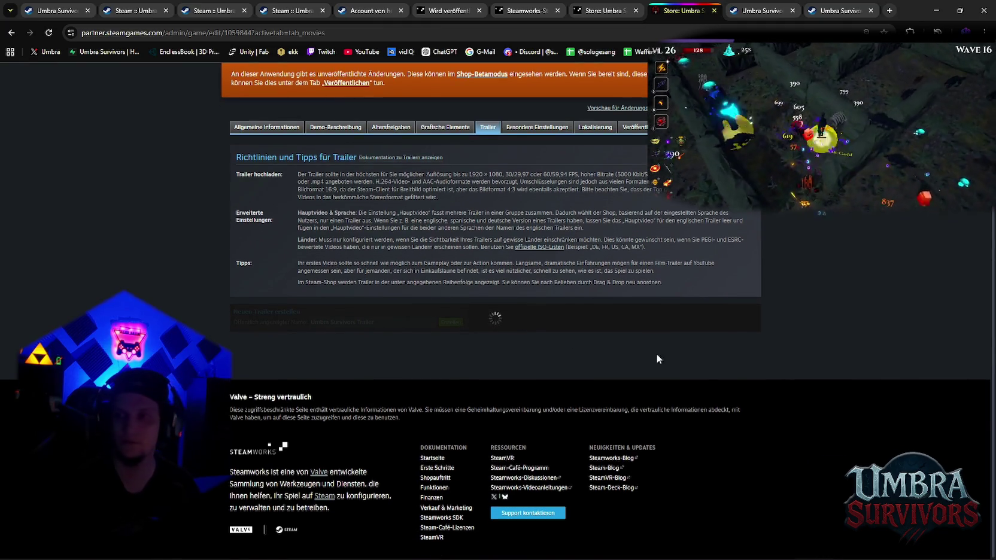
{"action": "left_click_drag", "start_coordinate": [406, 410], "coordinate": [411, 389]}
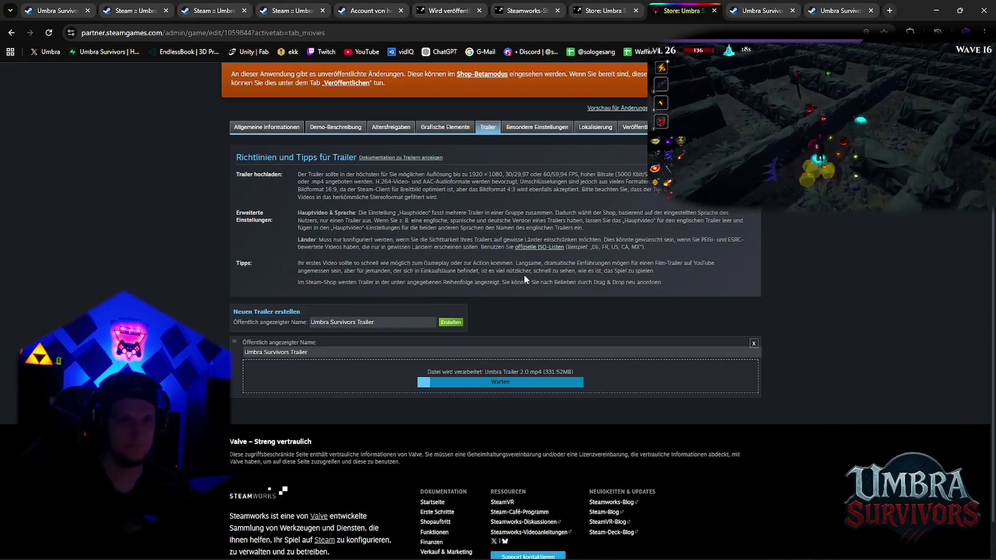
Scroll the trailer page while Umbra Trailer 2.0.mp4 uploads and converts.
{"action": "scroll", "coordinate": [523, 277], "scroll_direction": "up", "scroll_amount": 2}
{"action": "scroll", "coordinate": [597, 316], "scroll_direction": "down", "scroll_amount": 2}
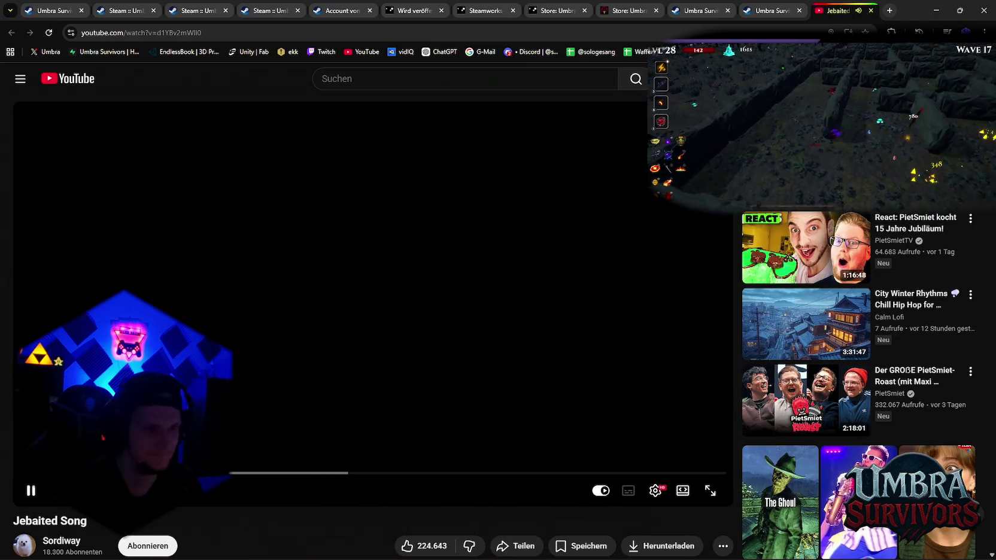
Pause, resume, and finally pause the Jebaited Song video again.
{"action": "left_click", "coordinate": [31, 491]}
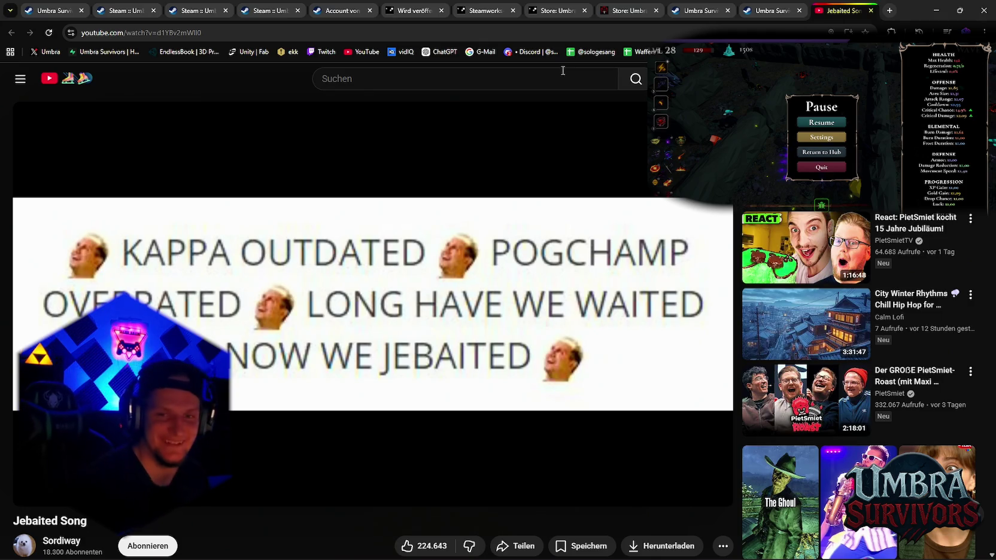
{"action": "left_click", "coordinate": [27, 494]}
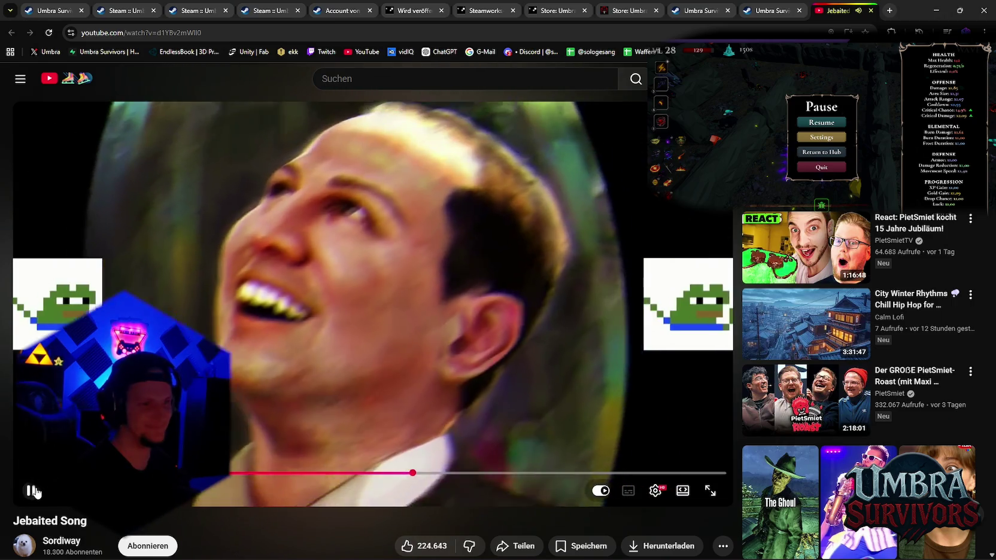
{"action": "left_click", "coordinate": [31, 491]}
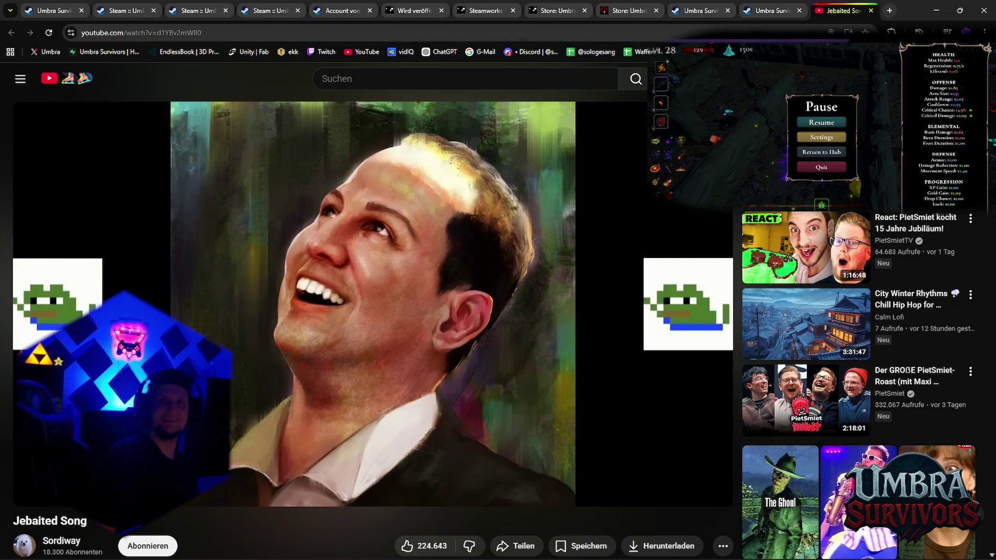
Close the Jebaited Song tab and return to the converting Steamworks trailer tab.
{"action": "left_click", "coordinate": [769, 11]}
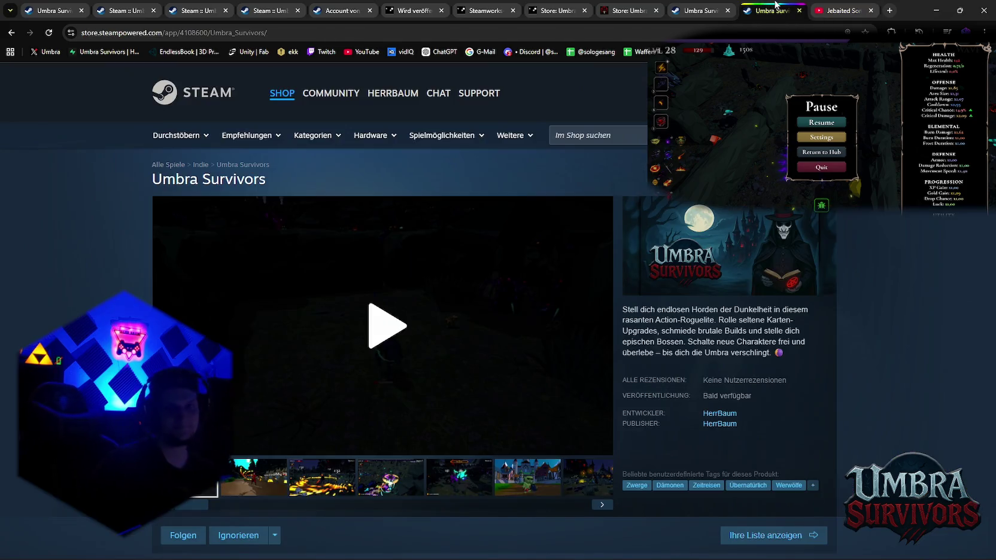
{"action": "left_click", "coordinate": [871, 11]}
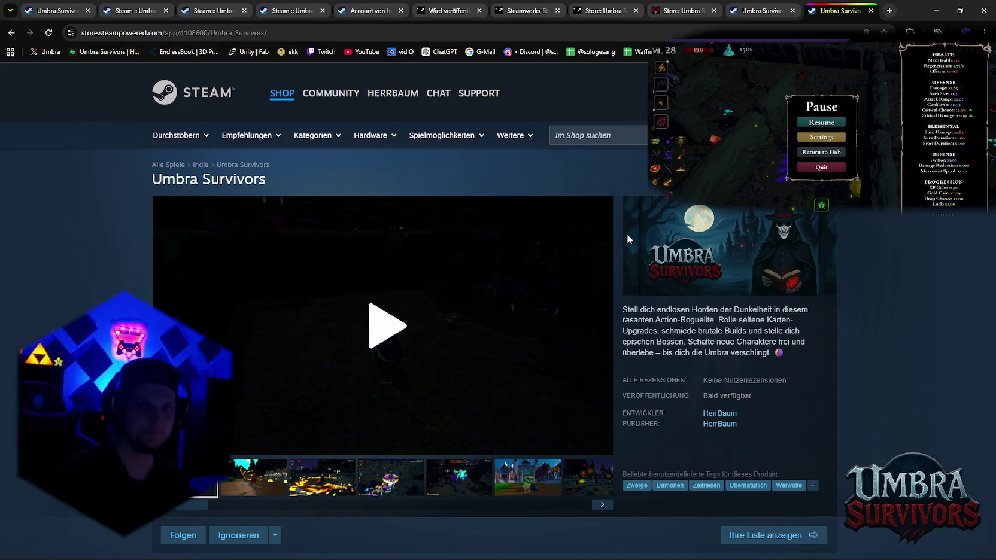
{"action": "left_click", "coordinate": [761, 12]}
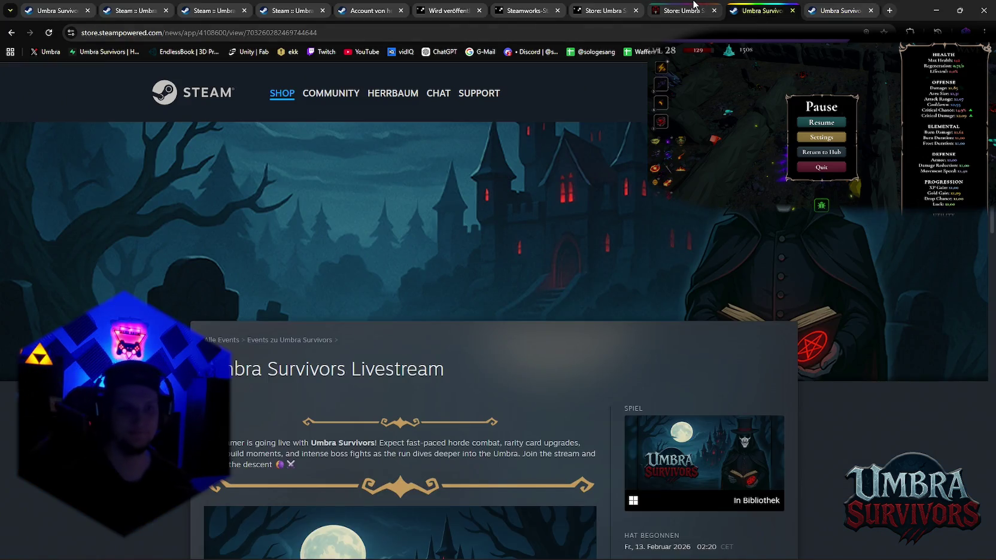
{"action": "left_click", "coordinate": [682, 10]}
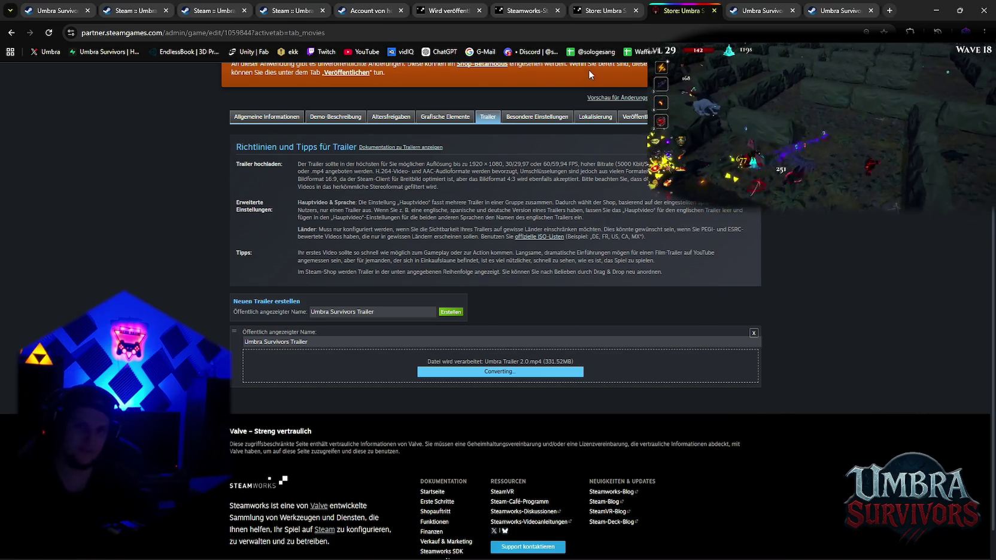
Copy the full game's Official Gameplay Trailer name, then delete that trailer.
{"action": "left_click", "coordinate": [602, 10]}
{"action": "left_click", "coordinate": [517, 10]}
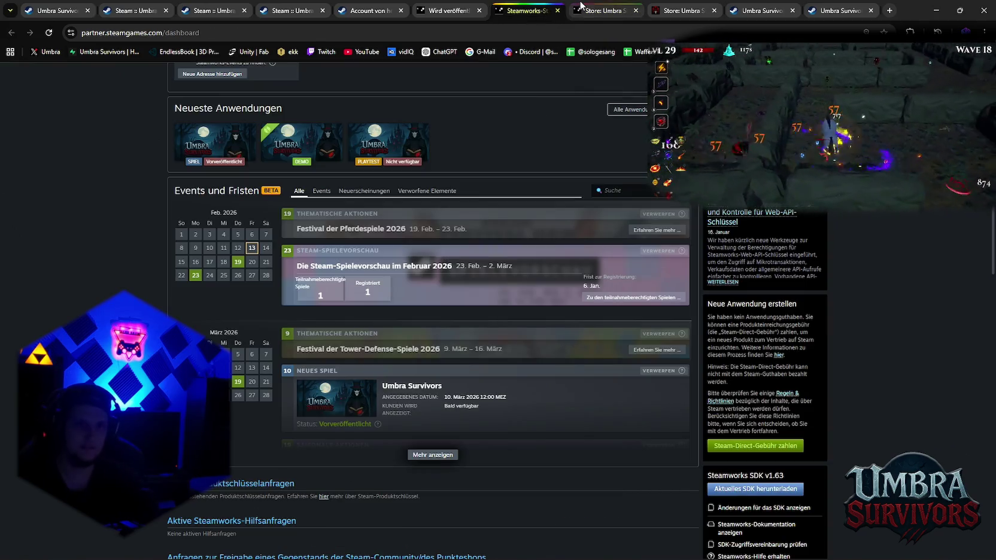
{"action": "left_click", "coordinate": [602, 10]}
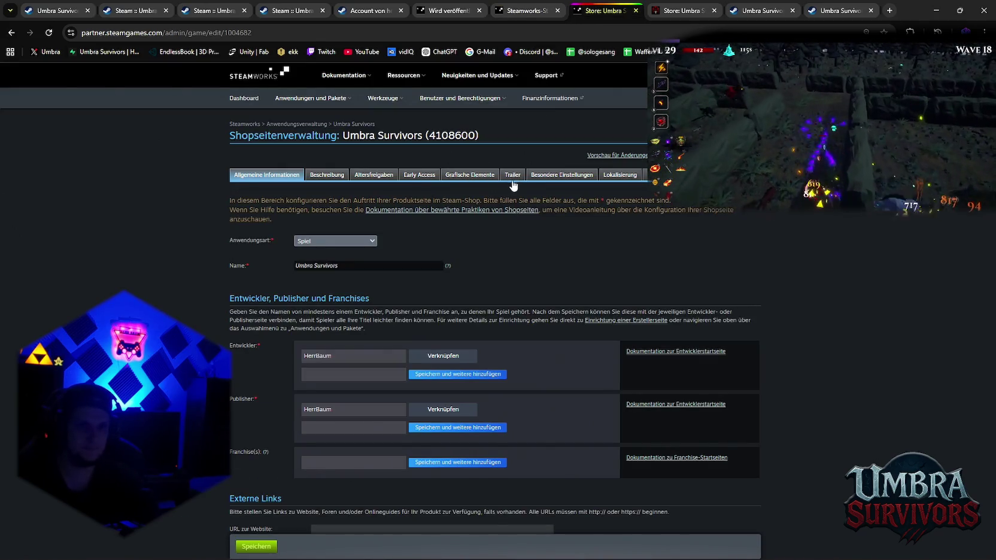
{"action": "left_click", "coordinate": [512, 174]}
{"action": "scroll", "coordinate": [468, 240], "scroll_direction": "down", "scroll_amount": 3}
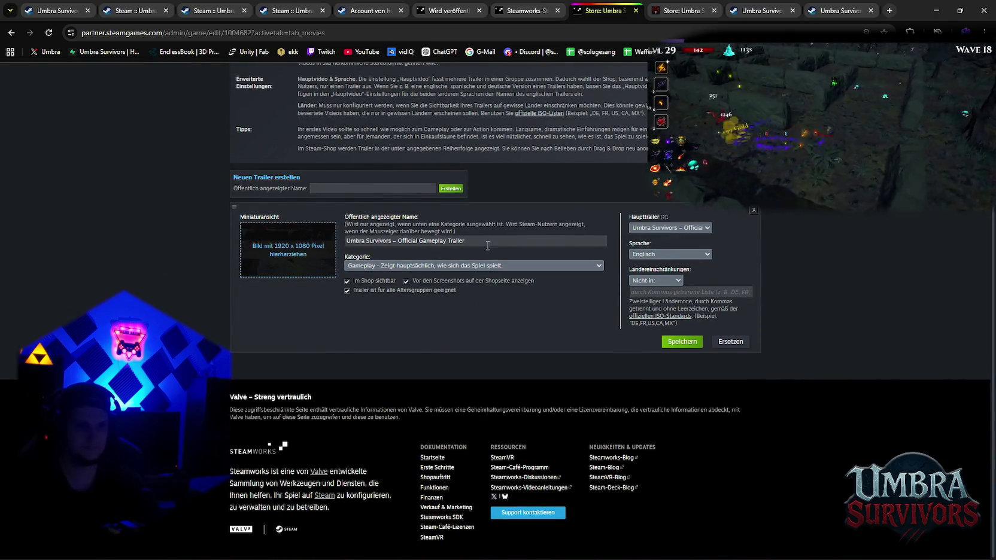
{"action": "left_click_drag", "start_coordinate": [468, 239], "coordinate": [338, 244]}
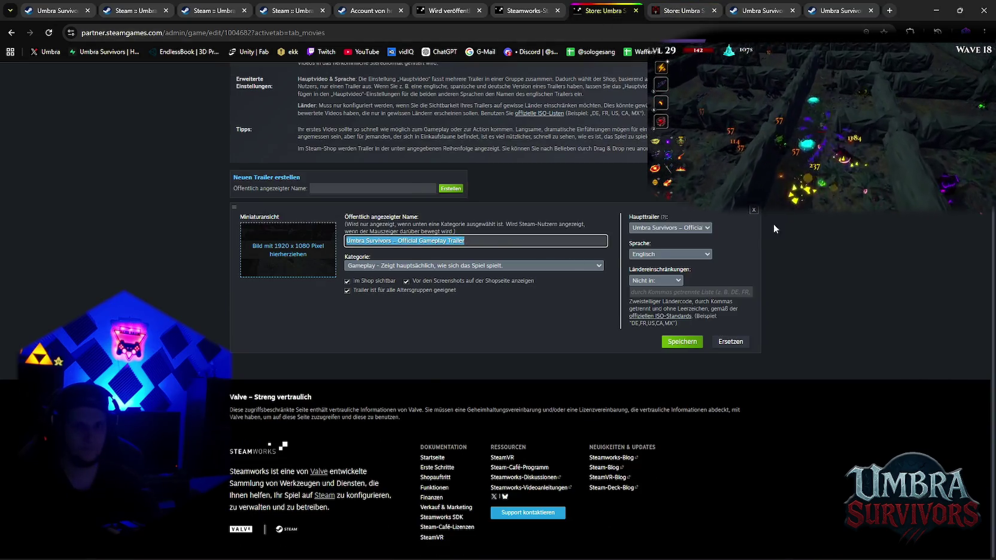
{"action": "left_click", "coordinate": [754, 210]}
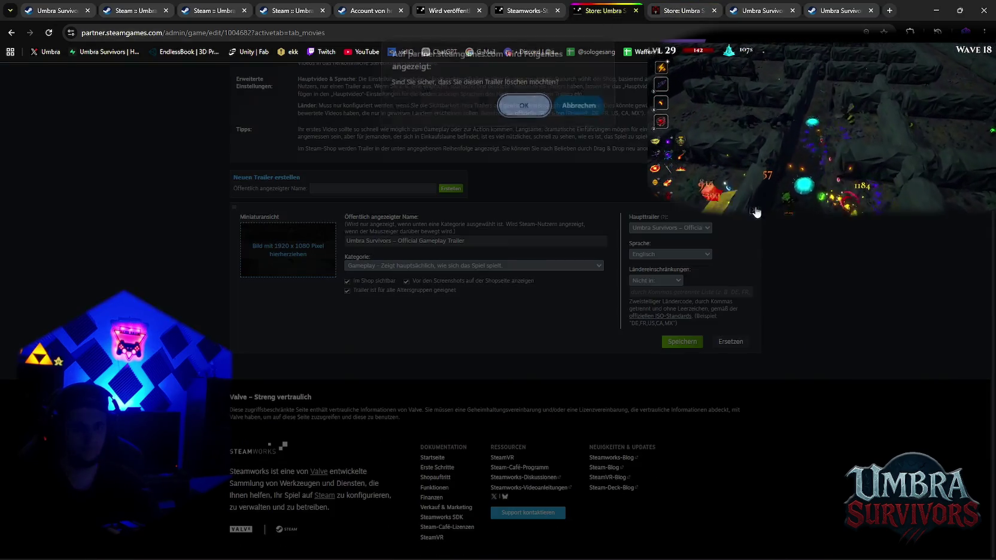
{"action": "left_click", "coordinate": [526, 111]}
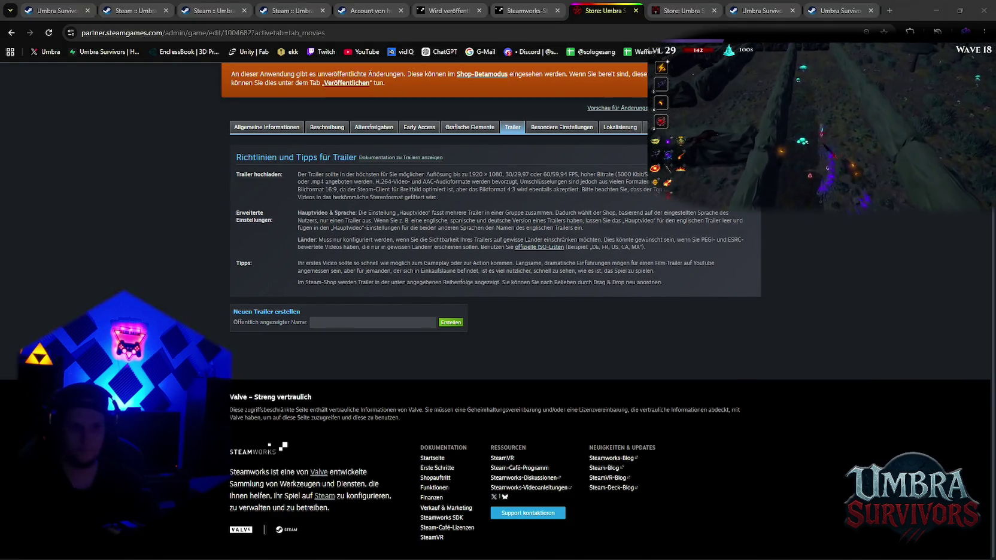
Paste the trailer name, create the Official Gameplay Trailer entry, and upload Umbra Trailer 2.0.mp4 into it.
{"action": "left_click_drag", "start_coordinate": [293, 556], "coordinate": [293, 330]}
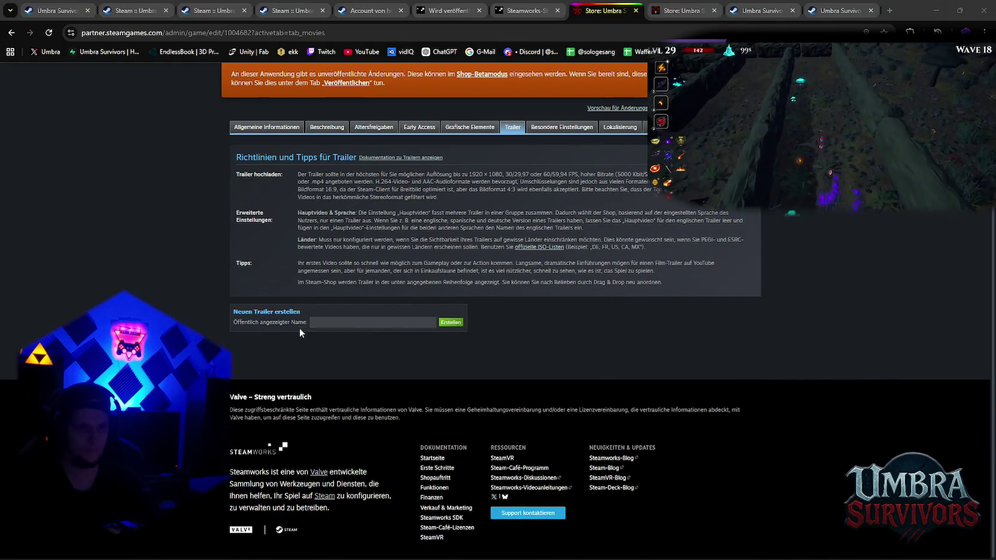
{"action": "right_click", "coordinate": [359, 323]}
{"action": "left_click", "coordinate": [383, 386]}
{"action": "left_click", "coordinate": [450, 322]}
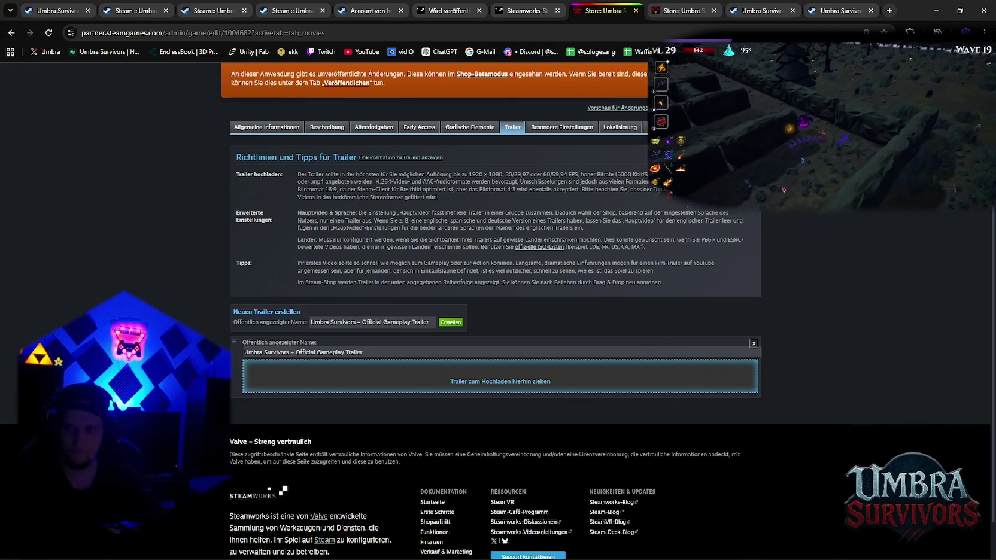
{"action": "left_click_drag", "start_coordinate": [659, 450], "coordinate": [501, 385]}
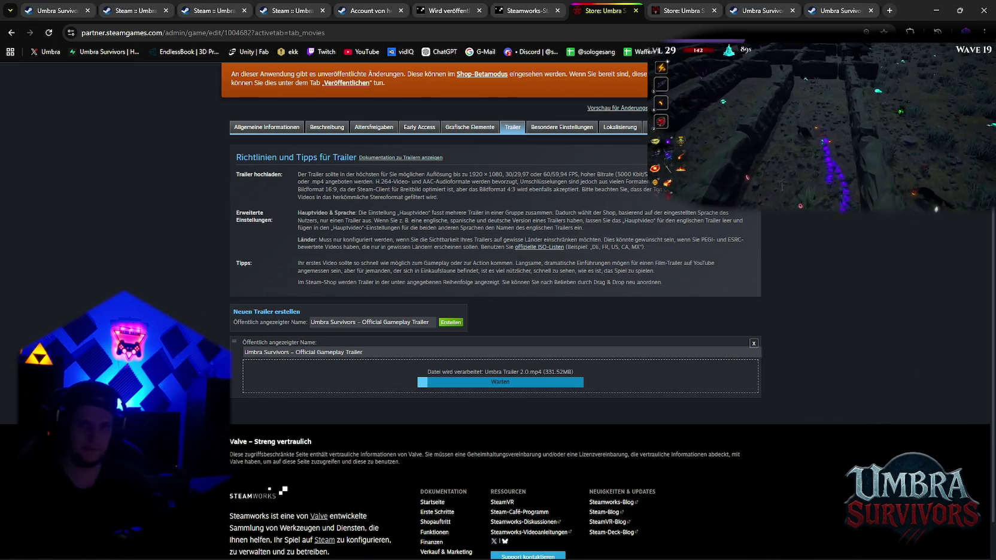
{"action": "left_click", "coordinate": [682, 11]}
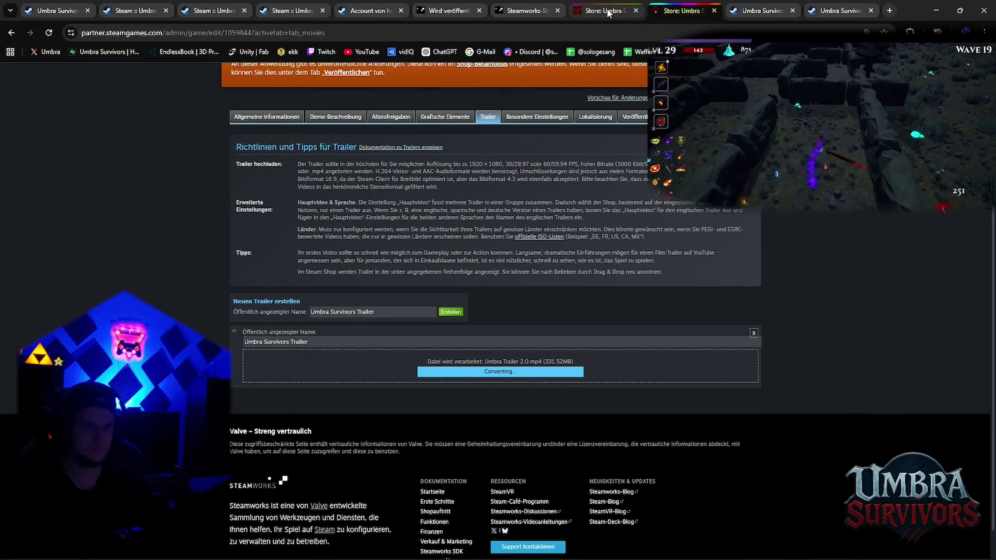
Check the game's and the demo's trailer upload progress, then go to the account preferences page.
{"action": "left_click", "coordinate": [607, 10]}
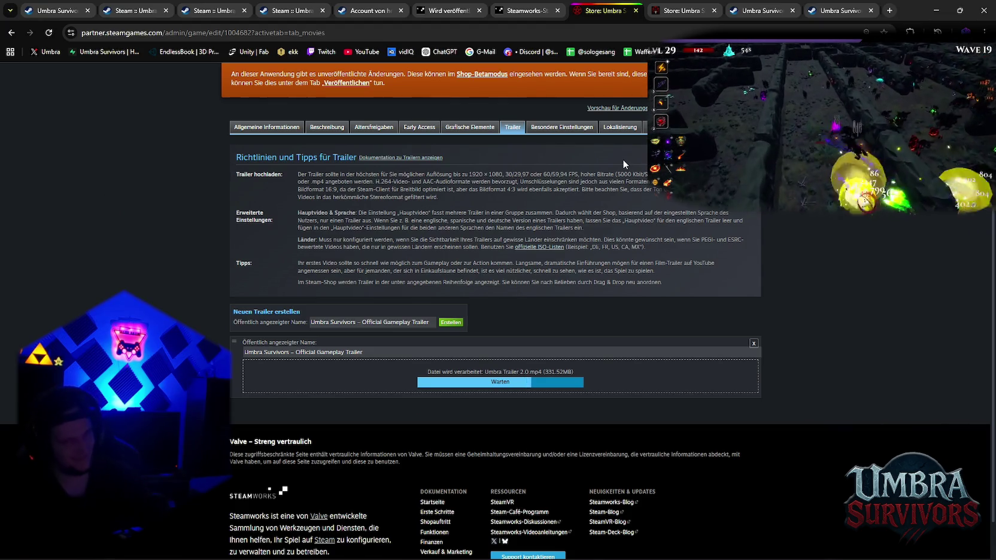
{"action": "left_click", "coordinate": [674, 11]}
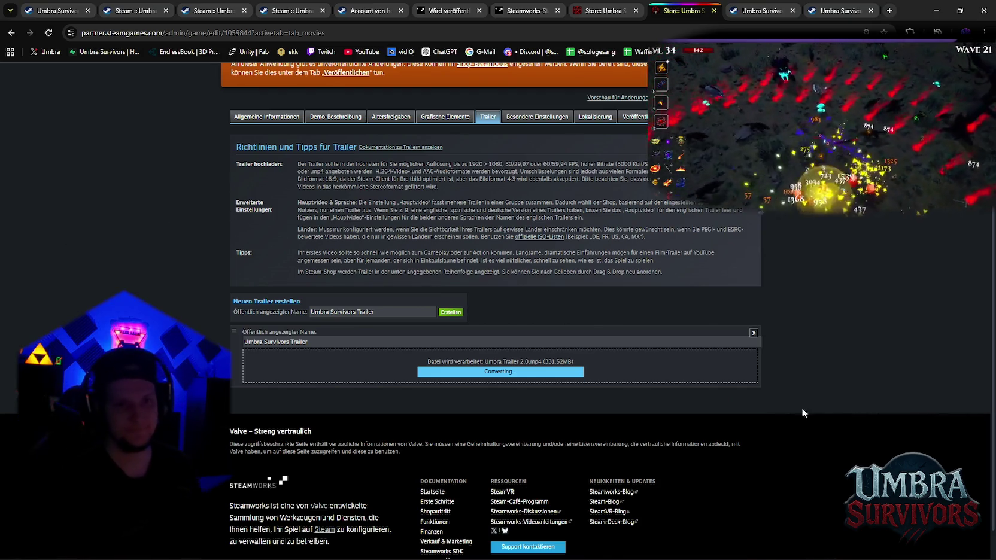
{"action": "left_click", "coordinate": [366, 10]}
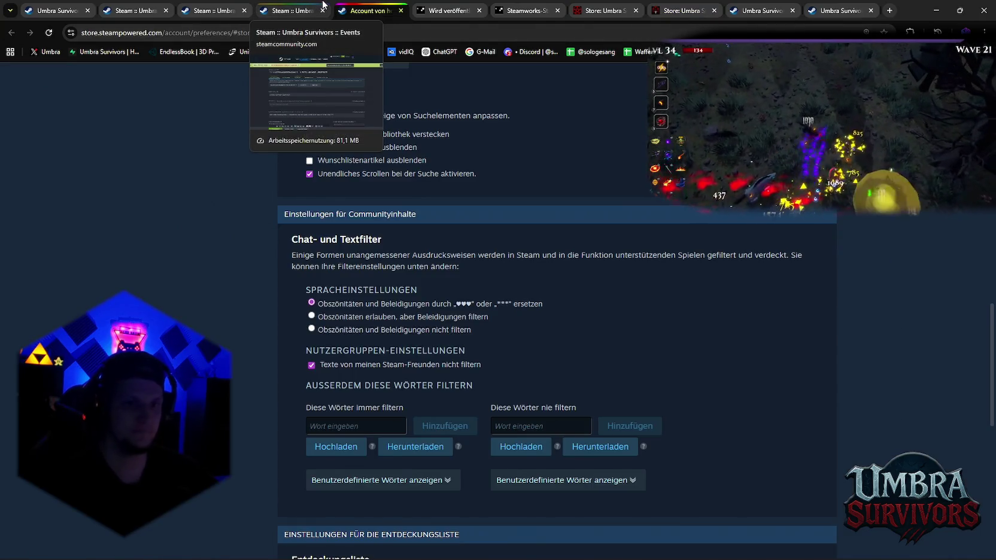
{"action": "left_click", "coordinate": [285, 9]}
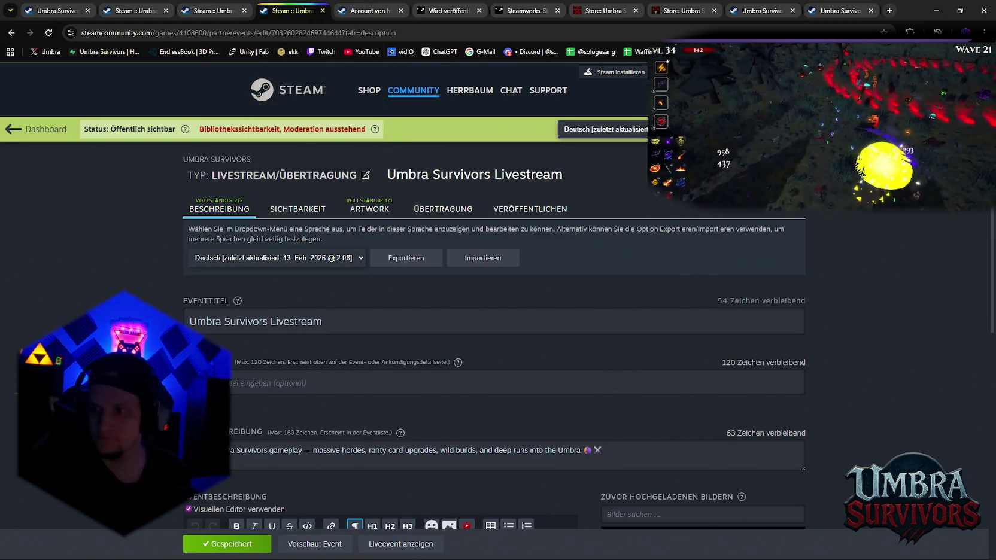
Minimize the browser to the desktop, then come back to the game's trailer upload page.
{"action": "key", "text": "super+d"}
{"action": "key", "text": "super+d"}
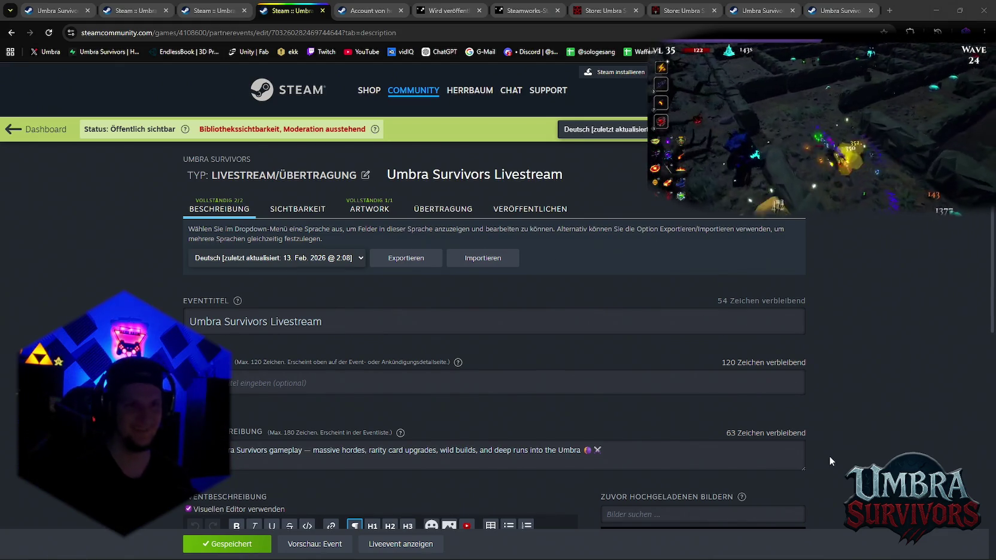
{"action": "left_click", "coordinate": [671, 9]}
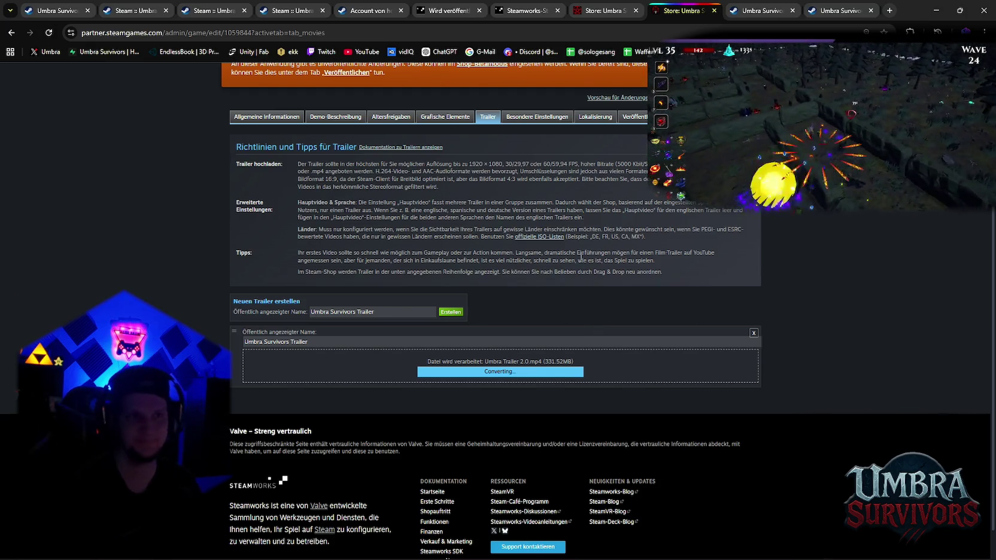
Close the leftover Umbra Survivors event, account preferences and livestream news browser tabs.
{"action": "left_click", "coordinate": [92, 14]}
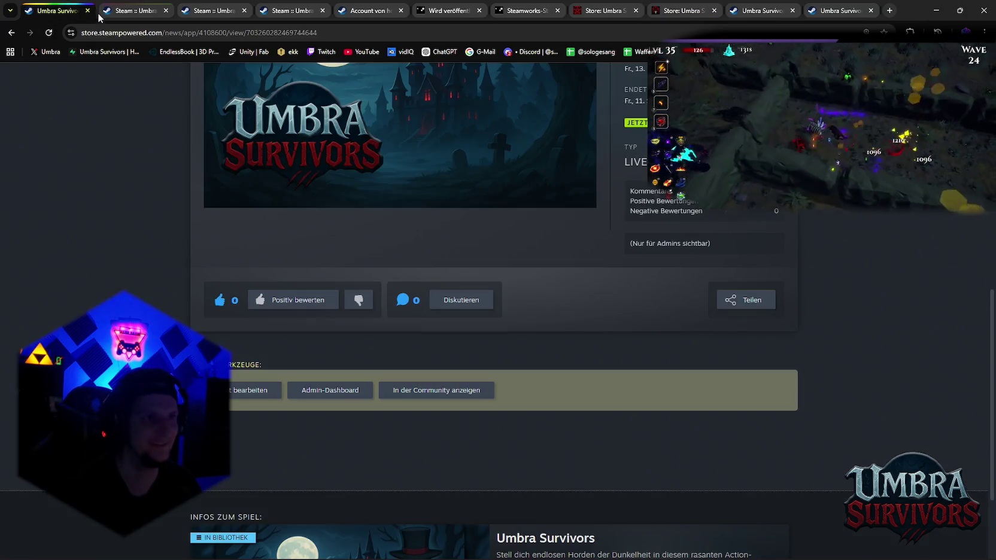
{"action": "left_click", "coordinate": [89, 11]}
{"action": "left_click", "coordinate": [88, 11]}
{"action": "left_click", "coordinate": [88, 10]}
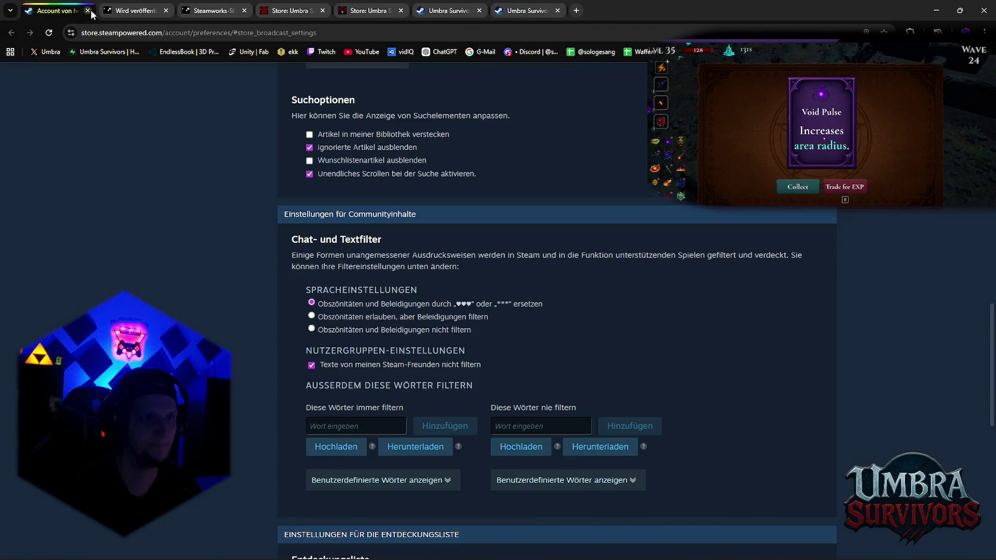
{"action": "left_click", "coordinate": [88, 11]}
{"action": "left_click", "coordinate": [381, 8]}
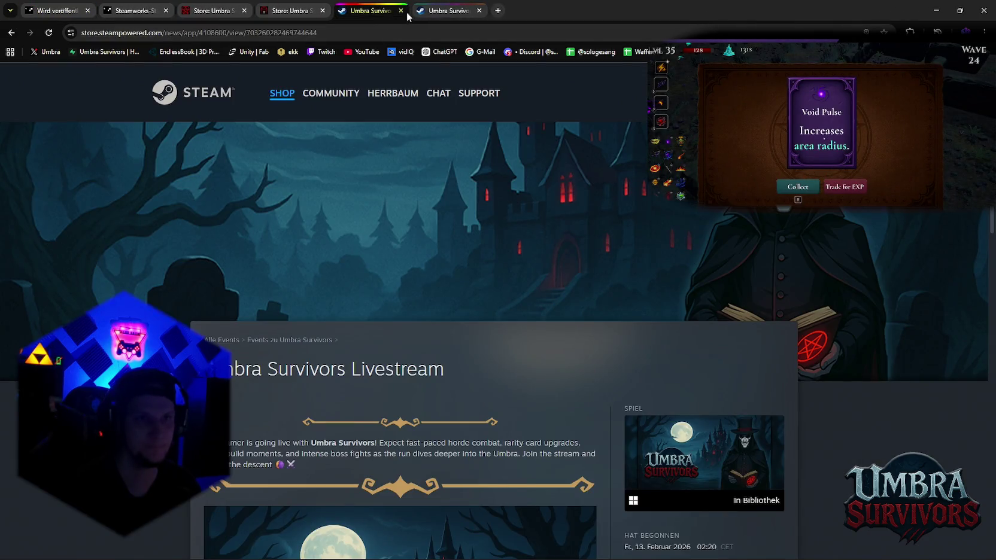
{"action": "left_click", "coordinate": [401, 11]}
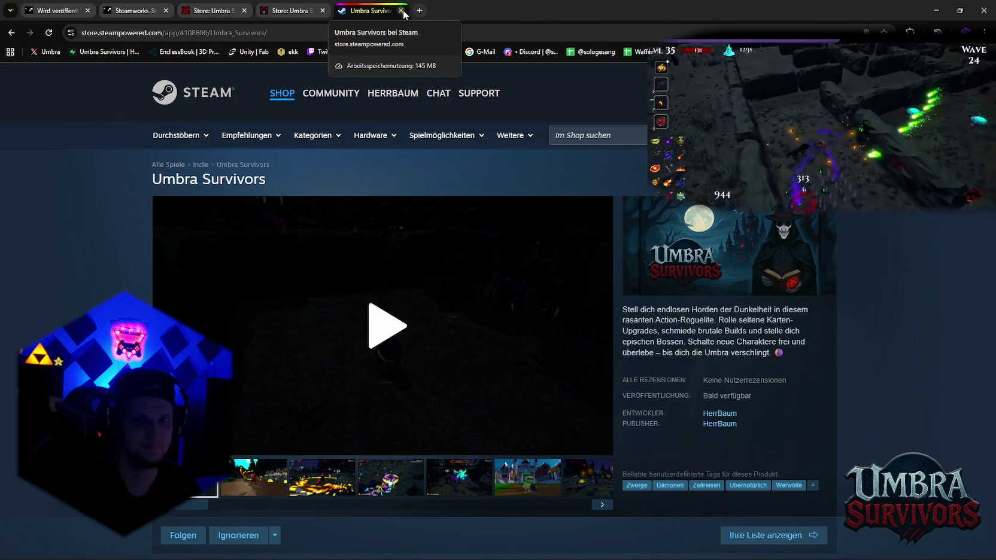
Close the store page, confirm the demo trailer is still converting, and return to Premiere Pro.
{"action": "left_click", "coordinate": [401, 10]}
{"action": "left_click", "coordinate": [249, 7]}
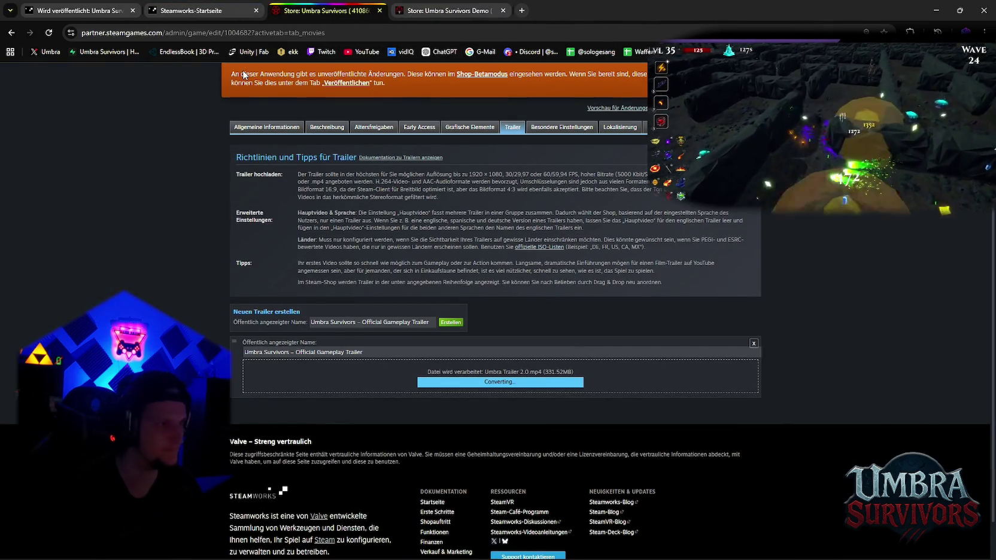
{"action": "left_click", "coordinate": [453, 12]}
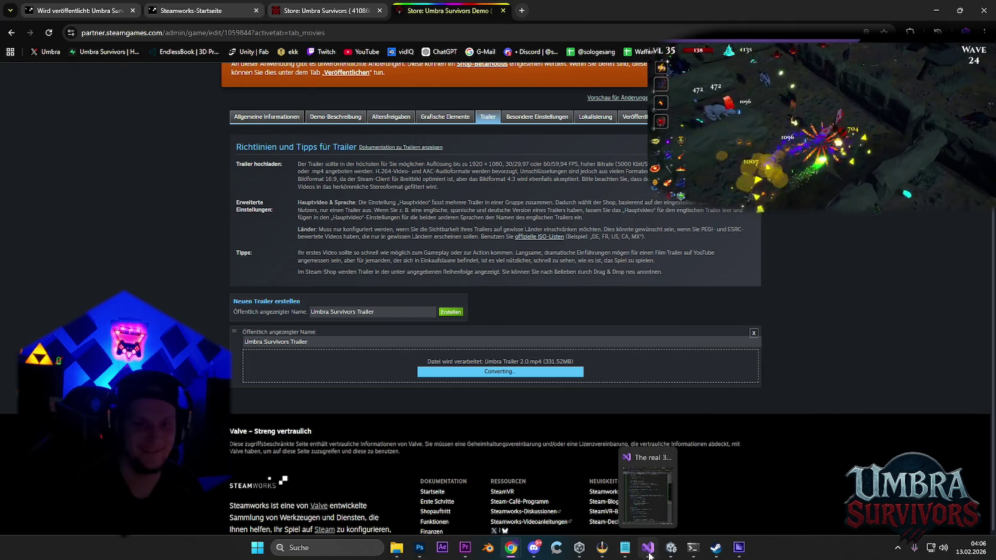
{"action": "left_click", "coordinate": [465, 556]}
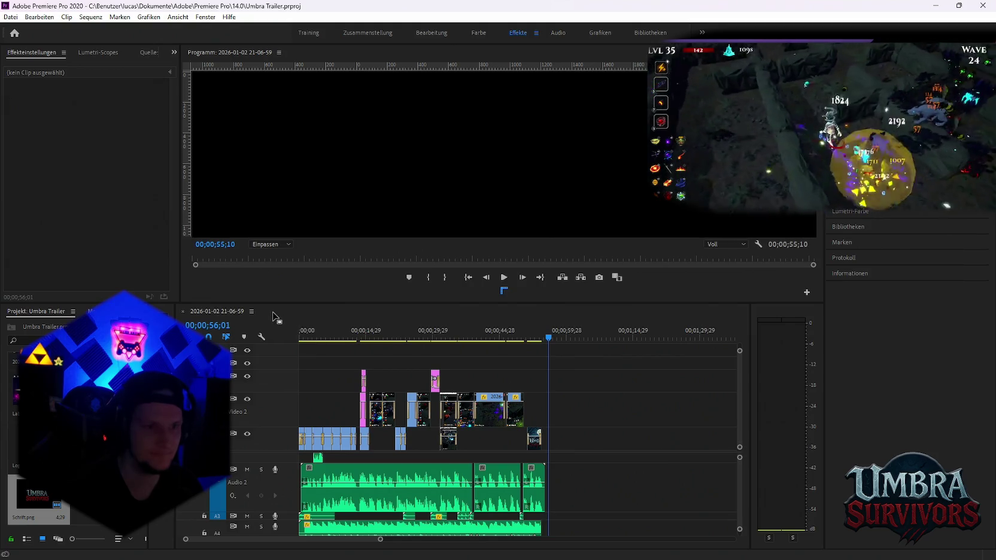
{"action": "left_click", "coordinate": [251, 311]}
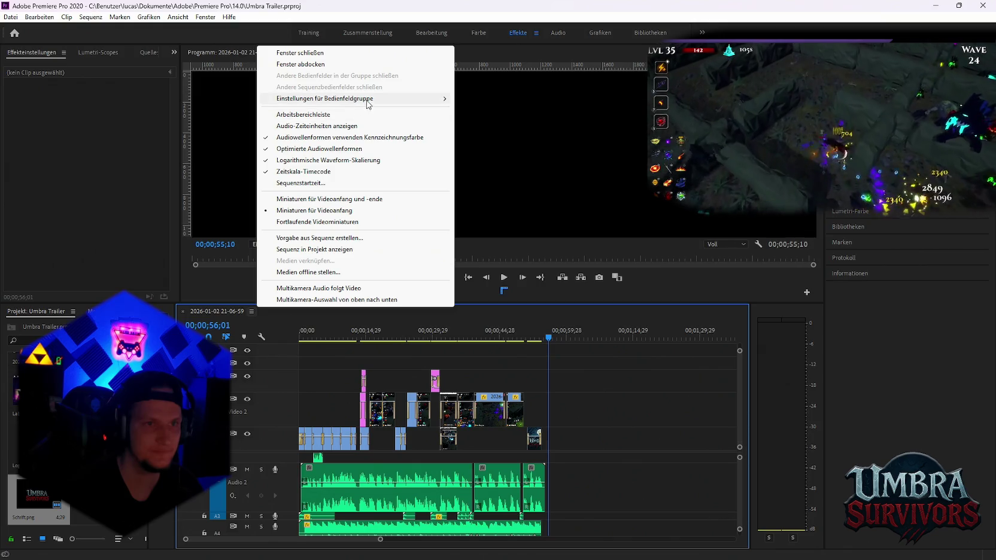
{"action": "left_click", "coordinate": [636, 418]}
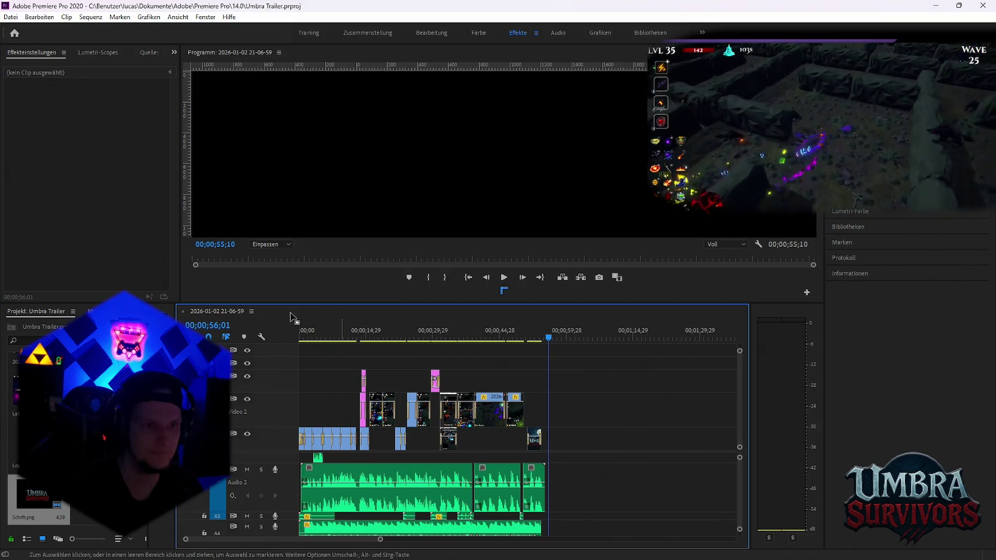
{"action": "key", "text": "grave"}
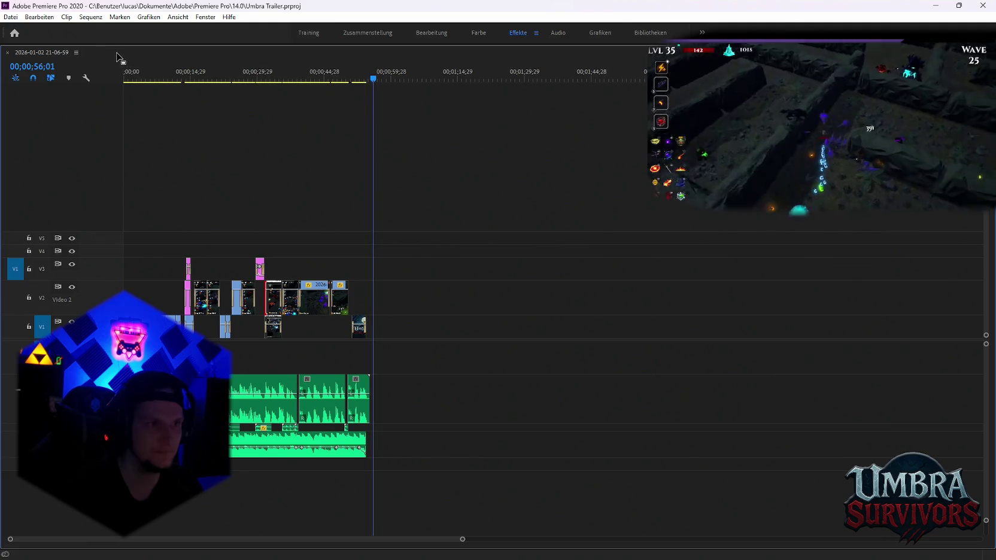
{"action": "key", "text": "grave"}
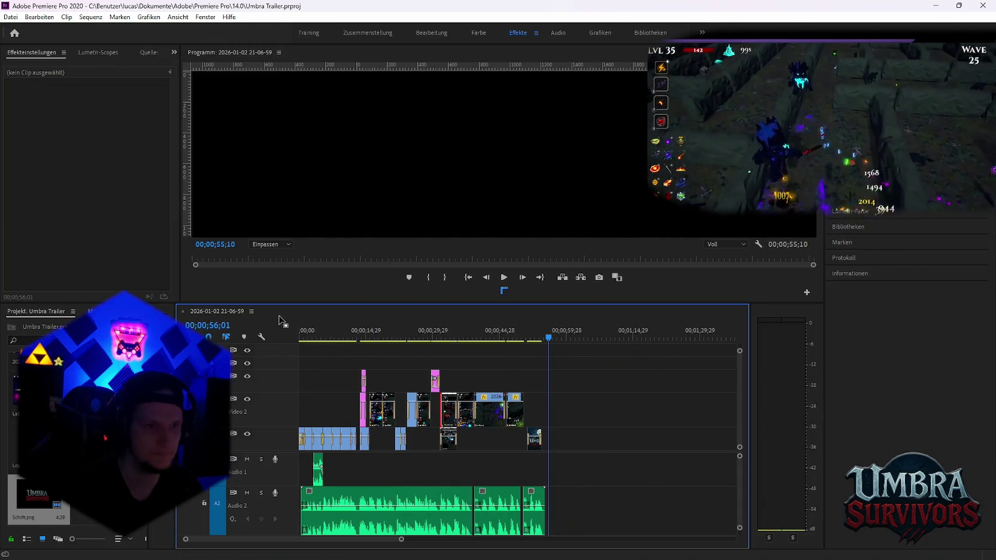
{"action": "left_click", "coordinate": [6, 18]}
{"action": "mouse_move", "coordinate": [26, 29]}
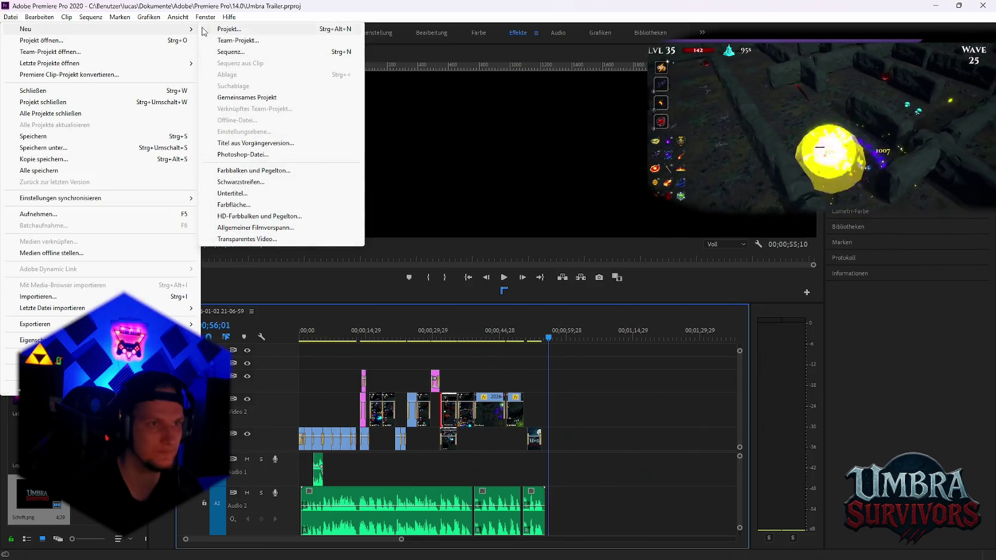
{"action": "left_click", "coordinate": [33, 135]}
{"action": "left_click", "coordinate": [9, 18]}
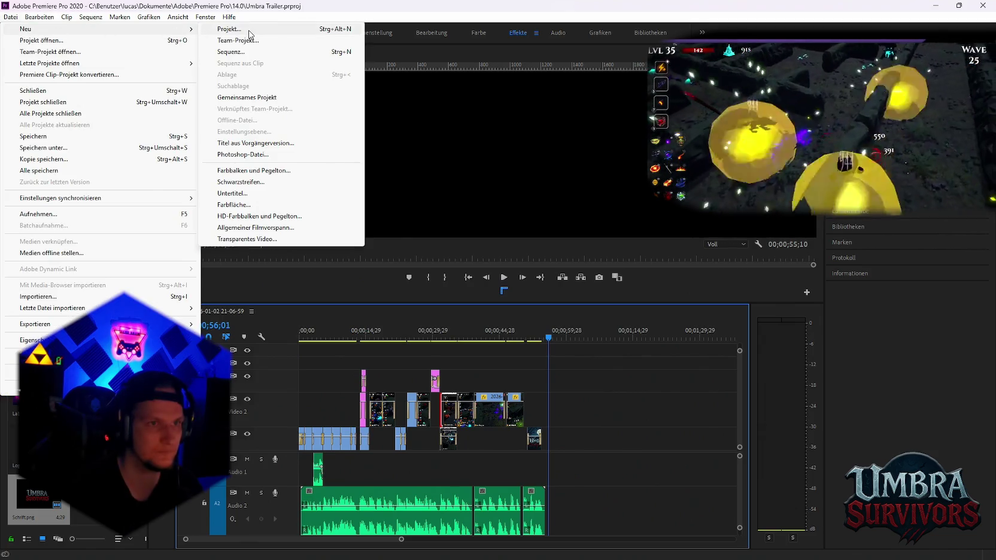
{"action": "left_click", "coordinate": [248, 31]}
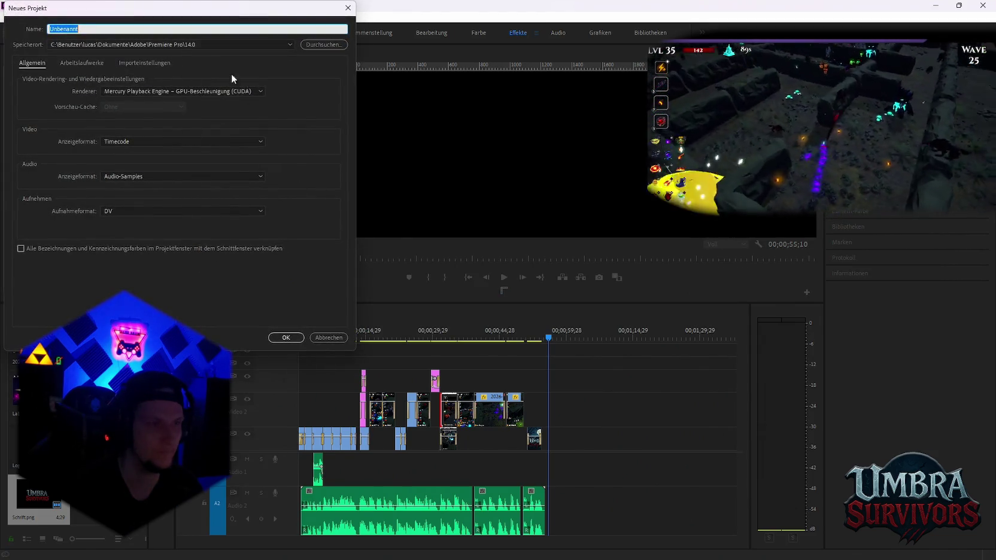
{"action": "type", "text": "shorts"}
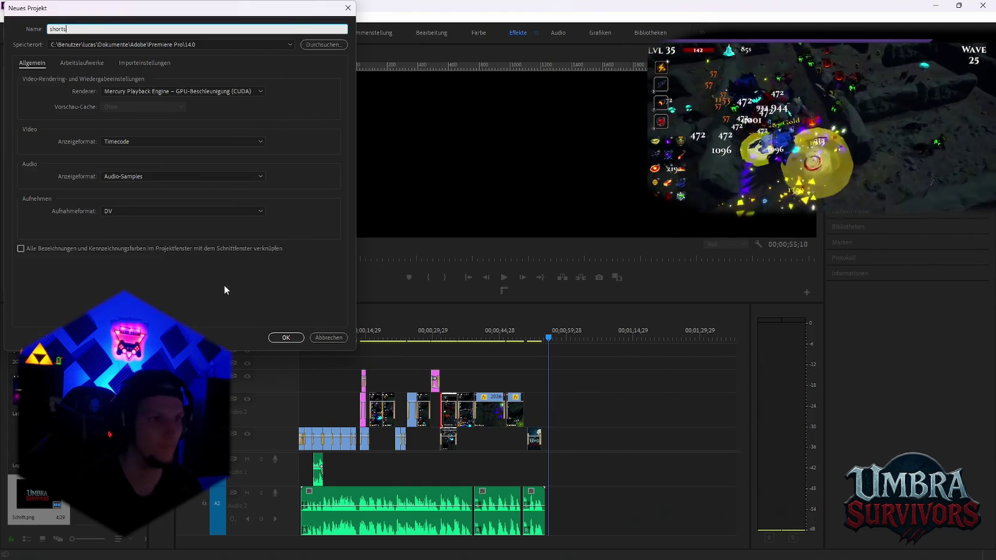
{"action": "left_click", "coordinate": [142, 138]}
{"action": "left_click", "coordinate": [268, 126]}
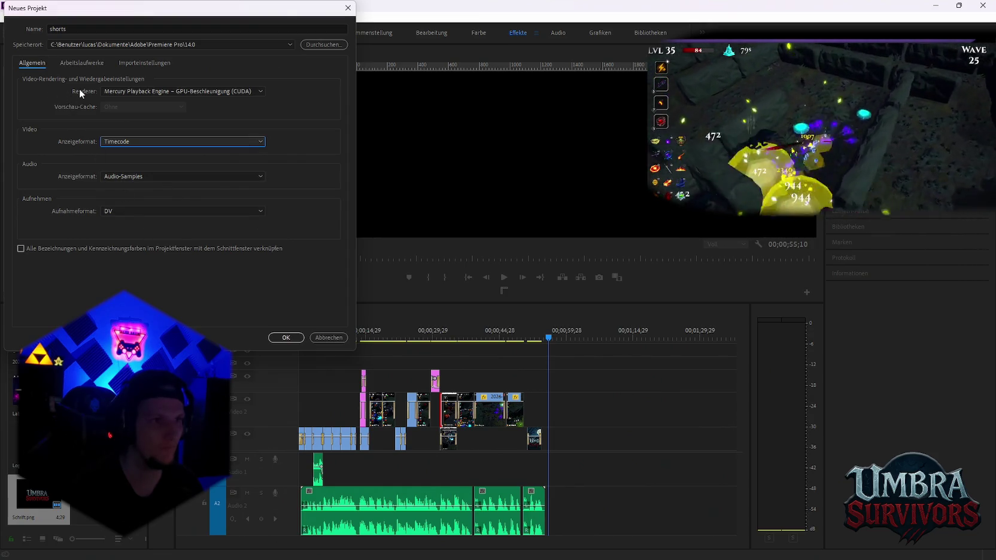
{"action": "left_click", "coordinate": [281, 338]}
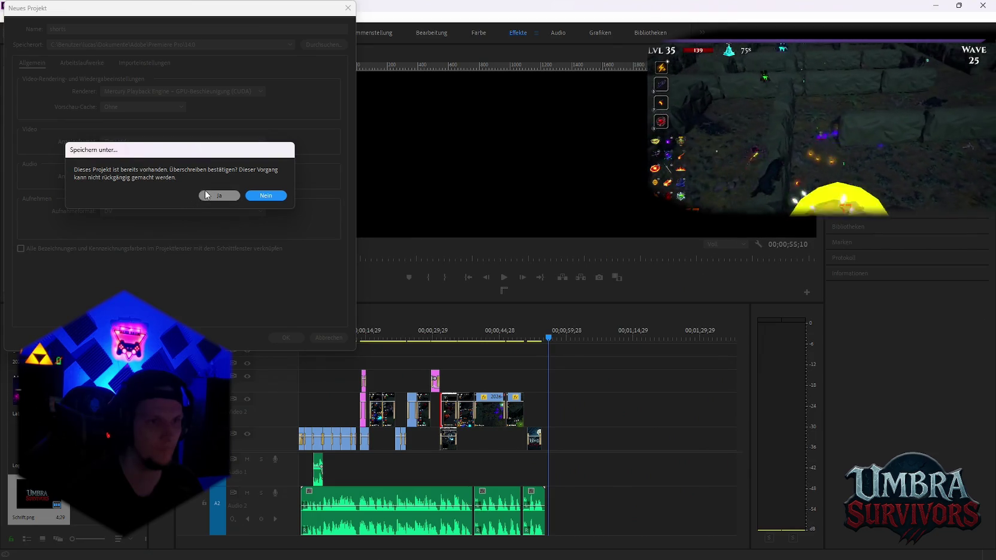
{"action": "left_click", "coordinate": [264, 197]}
{"action": "left_click", "coordinate": [348, 7]}
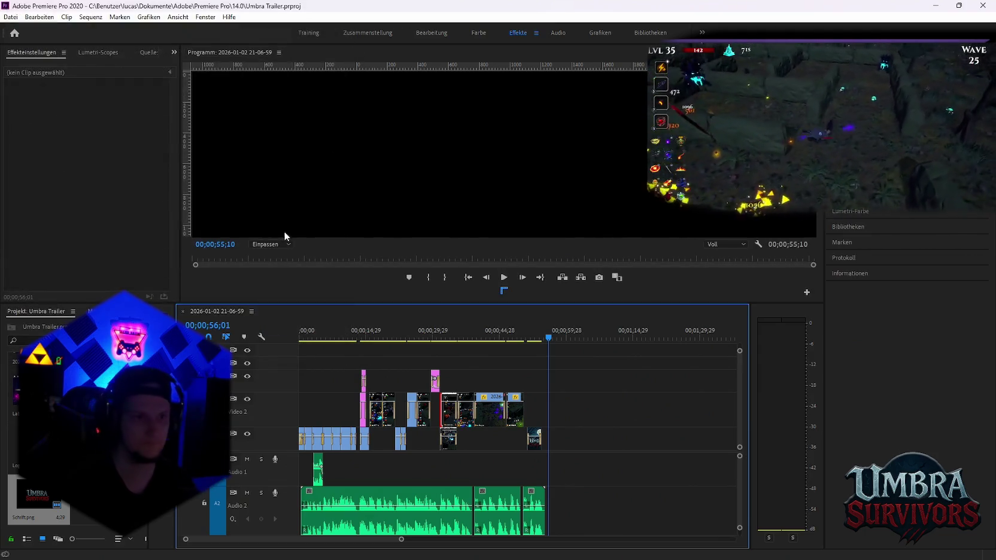
{"action": "left_click", "coordinate": [11, 17]}
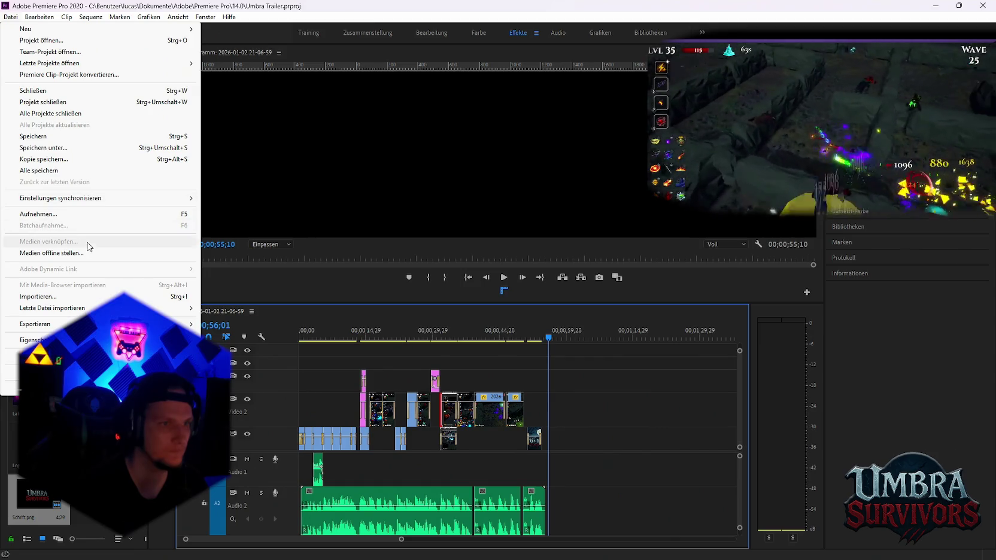
{"action": "left_click", "coordinate": [329, 306]}
{"action": "scroll", "coordinate": [389, 451], "scroll_direction": "up", "scroll_amount": 3}
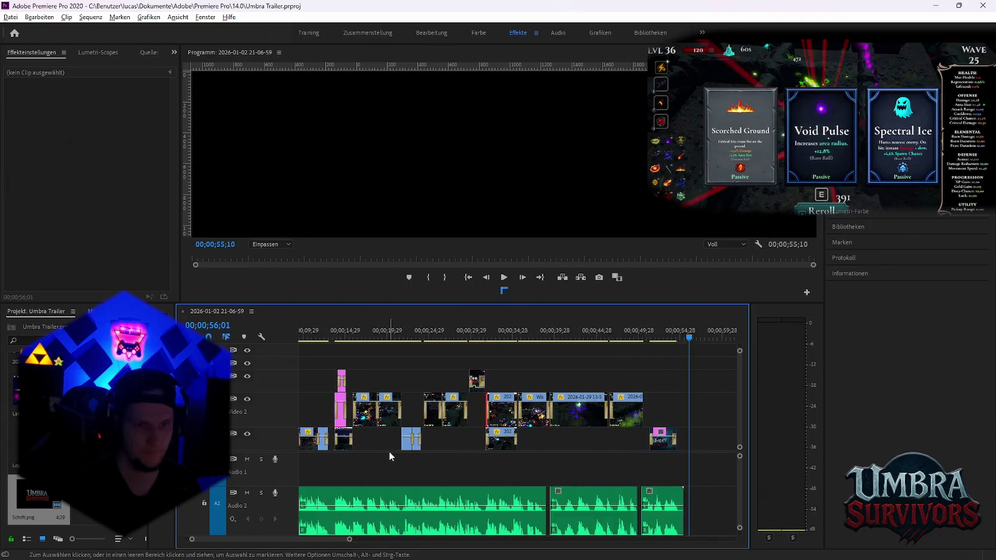
{"action": "scroll", "coordinate": [388, 455], "scroll_direction": "up", "scroll_amount": 3}
{"action": "scroll", "coordinate": [376, 463], "scroll_direction": "up", "scroll_amount": 2}
{"action": "left_click", "coordinate": [325, 337]}
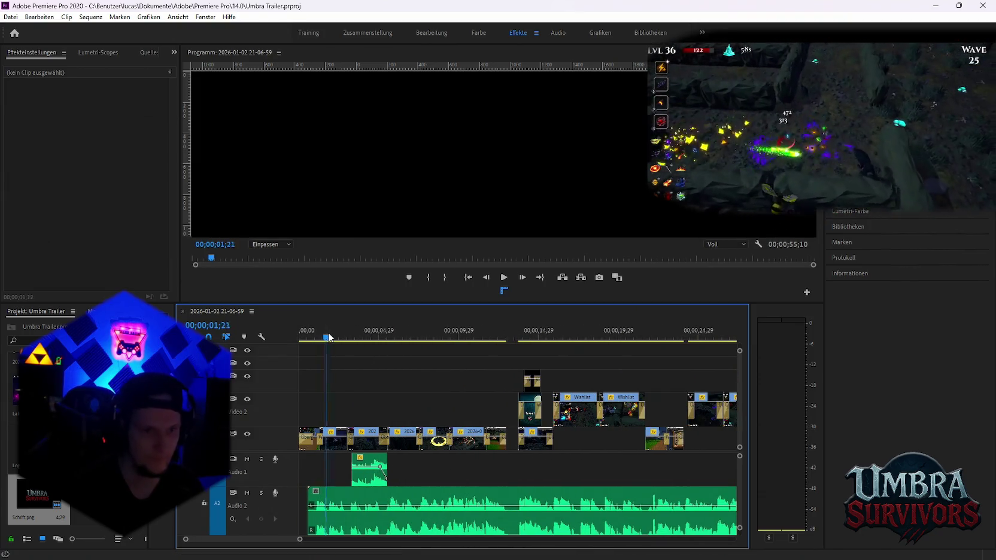
{"action": "left_click_drag", "start_coordinate": [328, 337], "coordinate": [306, 336]}
{"action": "left_click", "coordinate": [367, 337]}
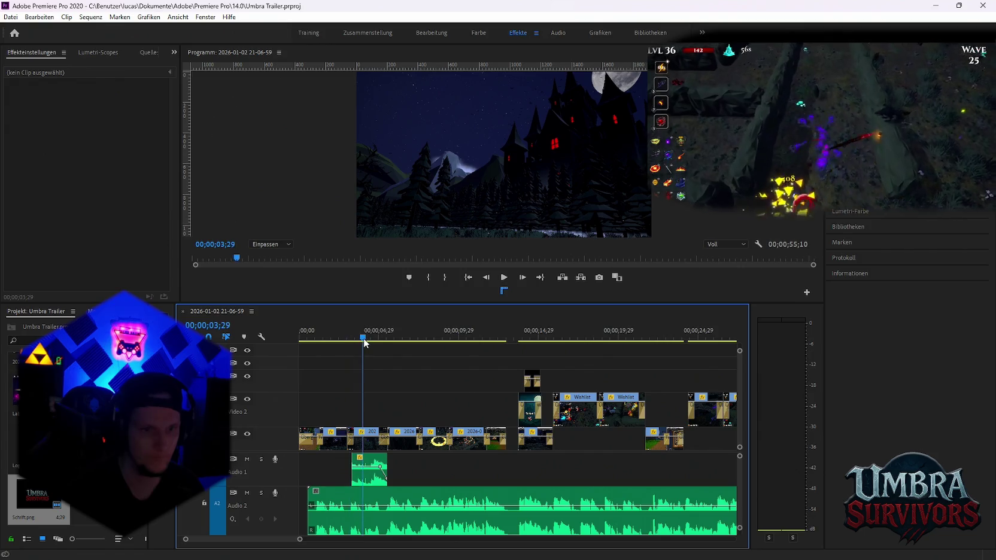
{"action": "key", "text": "space"}
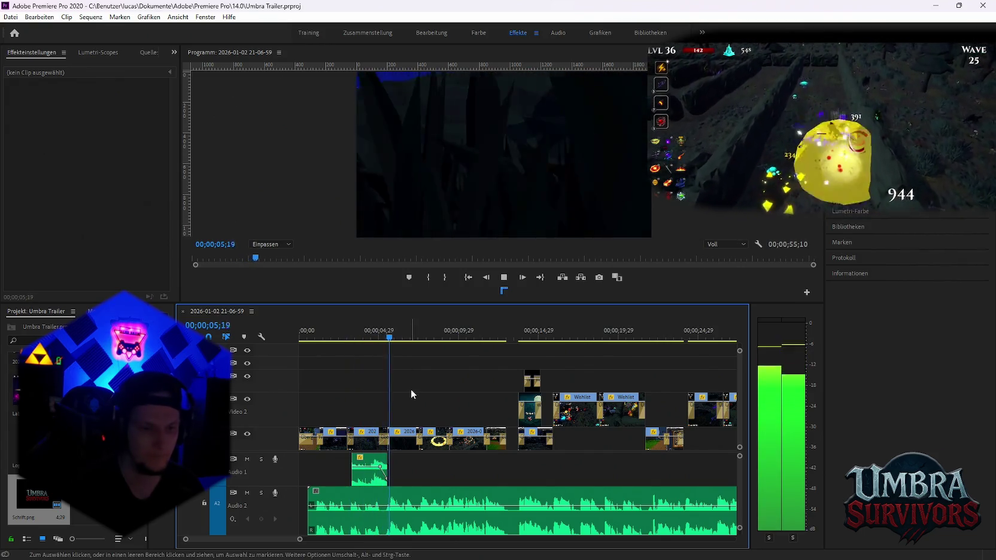
{"action": "key", "text": "space"}
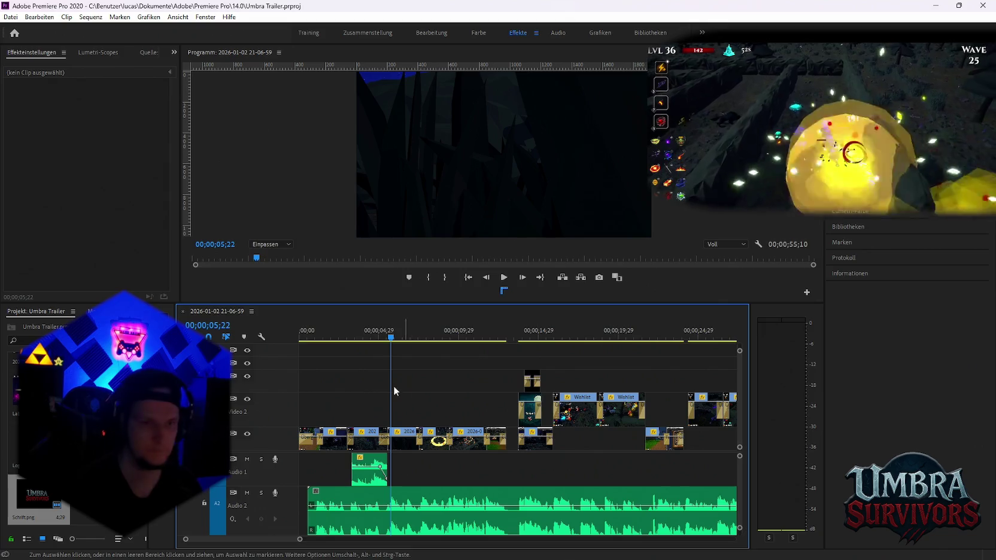
{"action": "left_click", "coordinate": [341, 337]}
{"action": "key", "text": "space"}
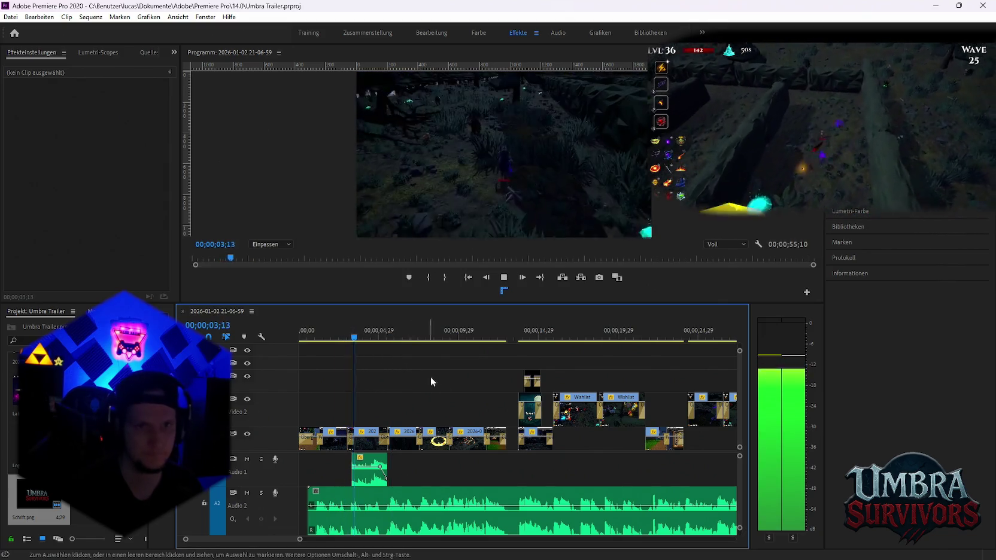
{"action": "scroll", "coordinate": [417, 446], "scroll_direction": "up", "scroll_amount": 2, "text": "alt"}
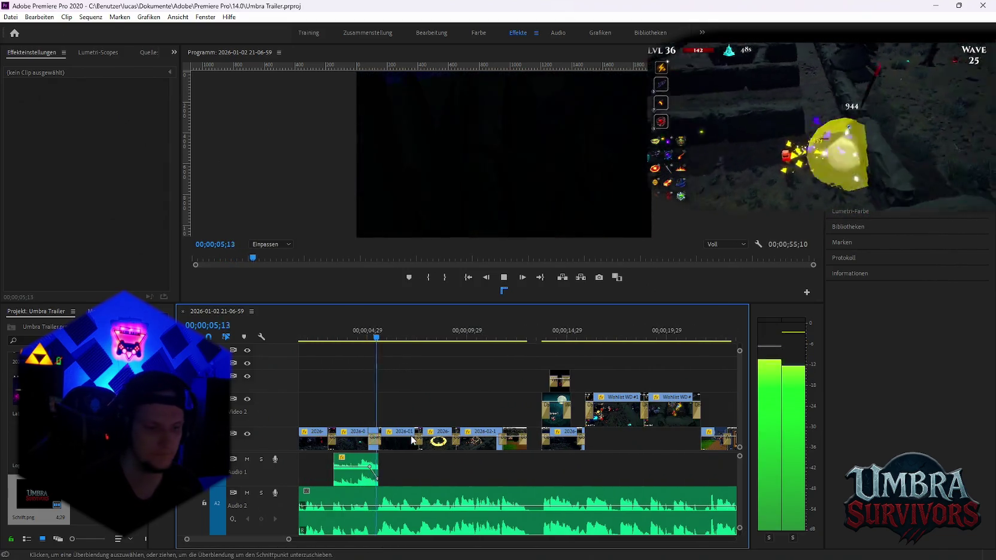
{"action": "key", "text": "space"}
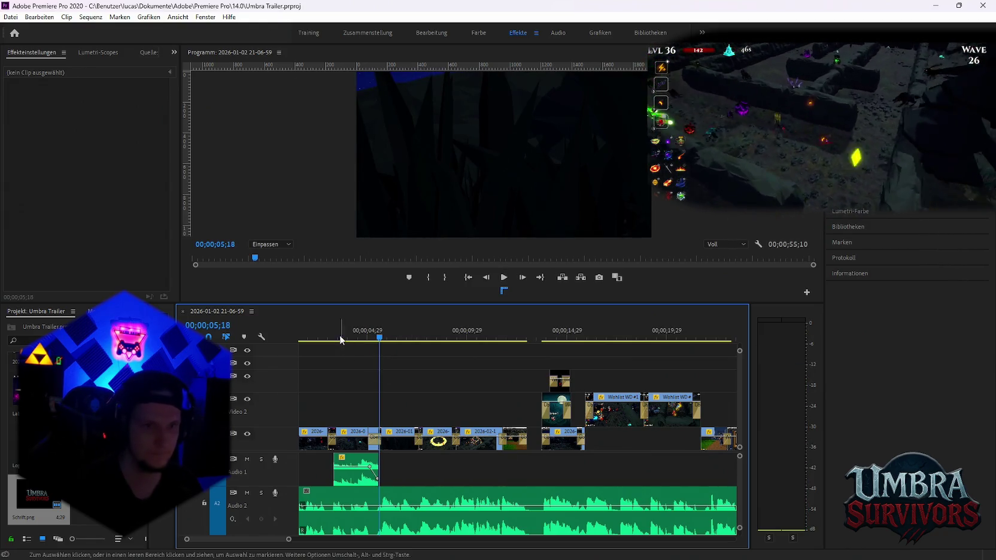
{"action": "left_click", "coordinate": [311, 336]}
{"action": "key", "text": "space"}
{"action": "scroll", "coordinate": [382, 413], "scroll_direction": "up", "scroll_amount": 1}
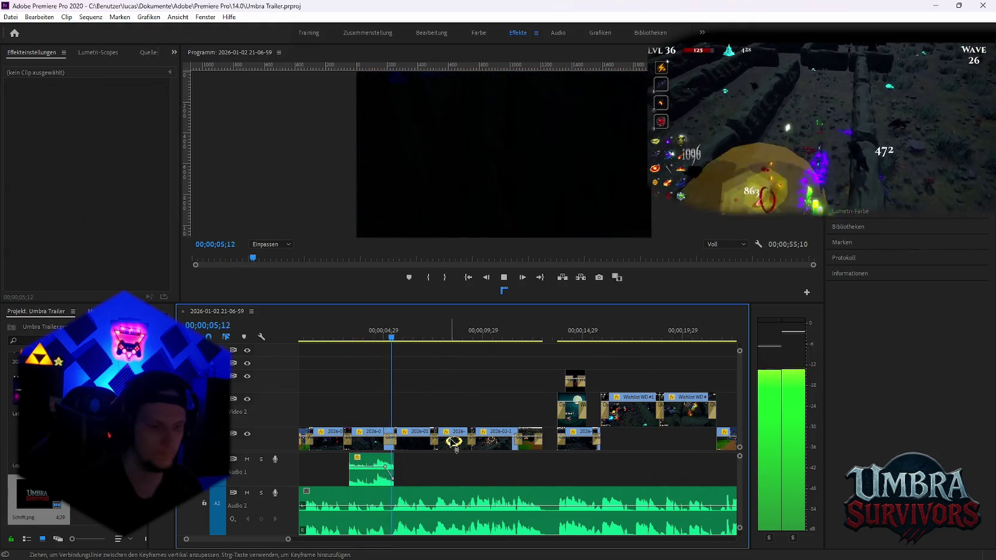
{"action": "scroll", "coordinate": [458, 441], "scroll_direction": "down", "scroll_amount": 2}
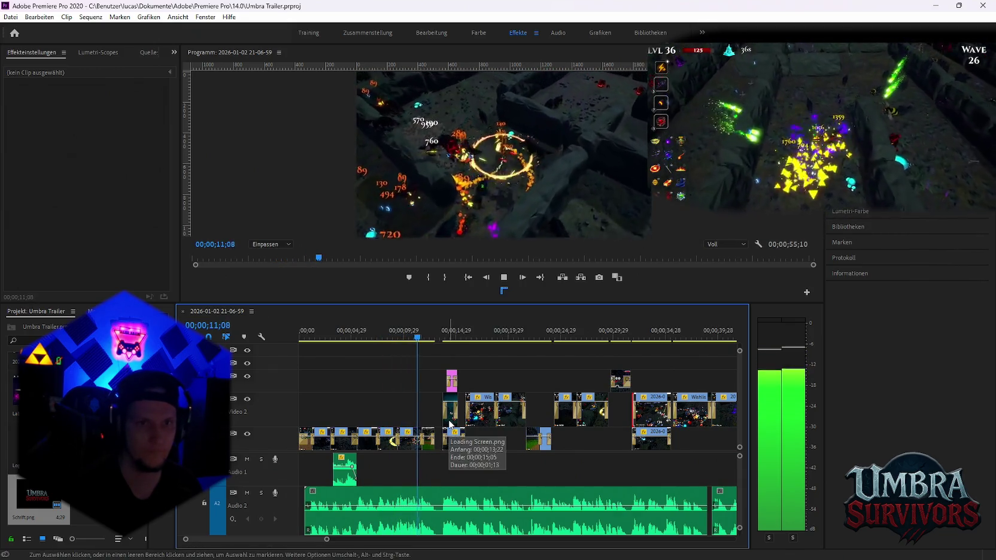
{"action": "scroll", "coordinate": [431, 458], "scroll_direction": "down", "scroll_amount": 2}
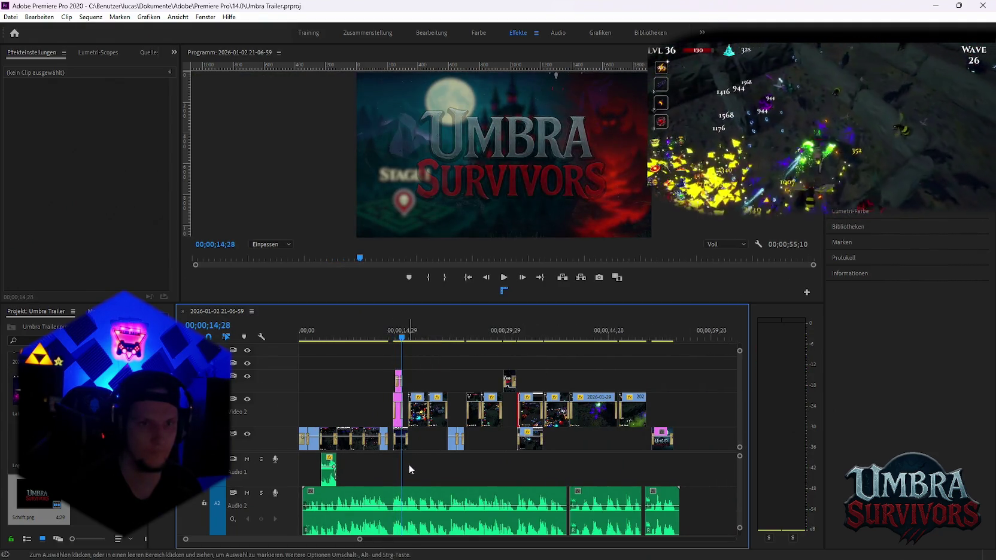
{"action": "key", "text": "alt"}
{"action": "key", "text": "space"}
{"action": "scroll", "coordinate": [389, 461], "scroll_direction": "up", "scroll_amount": 4}
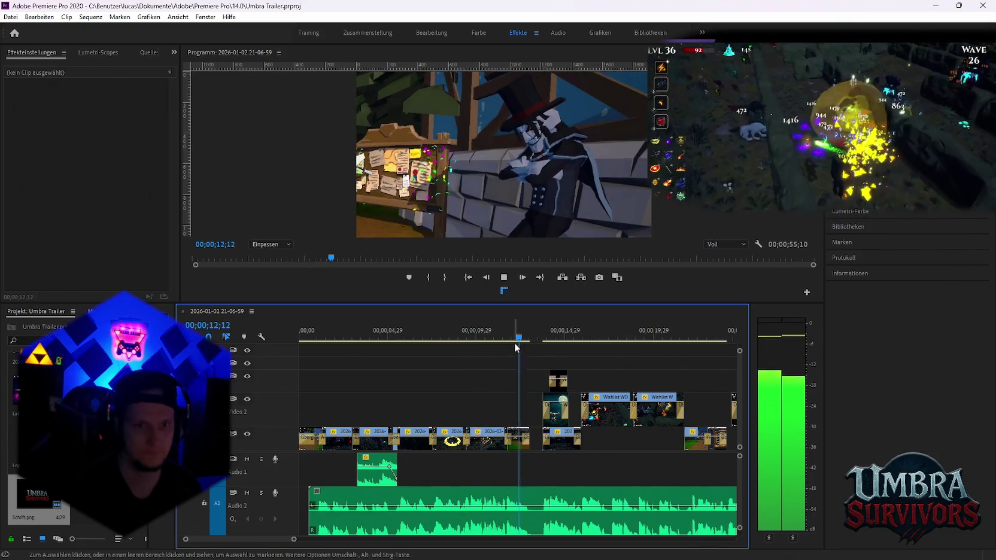
{"action": "key", "text": "space"}
Move the playhead to 08;06 and turn the two Video 1 gameplay clips into a subsequence.
{"action": "left_click_drag", "start_coordinate": [528, 335], "coordinate": [445, 336]}
{"action": "left_click_drag", "start_coordinate": [516, 396], "coordinate": [445, 429]}
{"action": "right_click", "coordinate": [479, 445]}
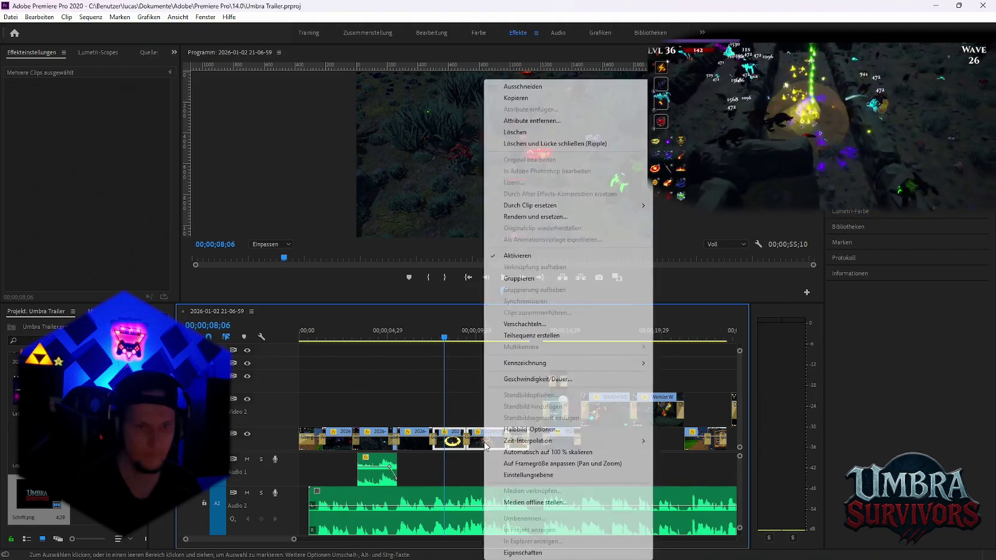
{"action": "left_click", "coordinate": [543, 340]}
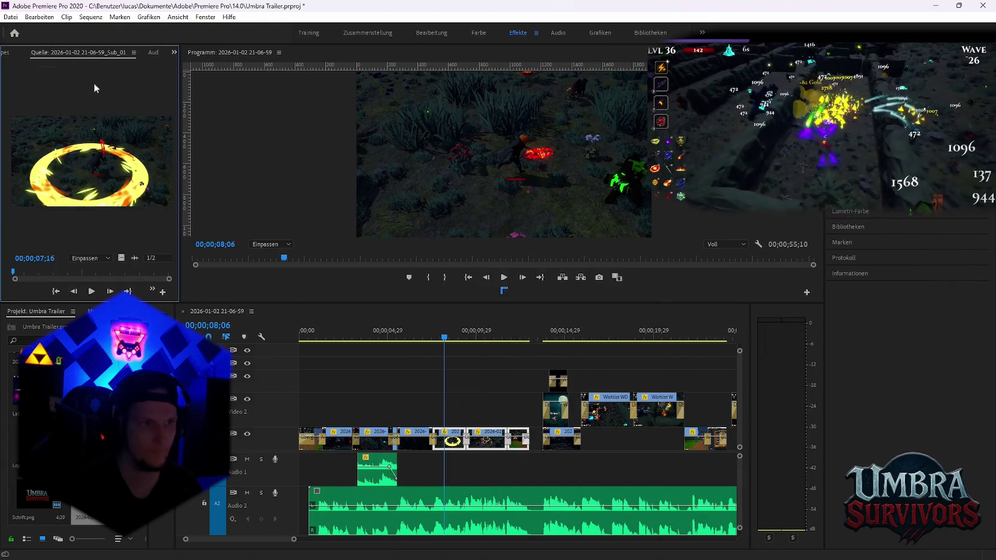
Rearrange the panels, then maximize and restore the Timeline panel.
{"action": "left_click_drag", "start_coordinate": [68, 56], "coordinate": [279, 318]}
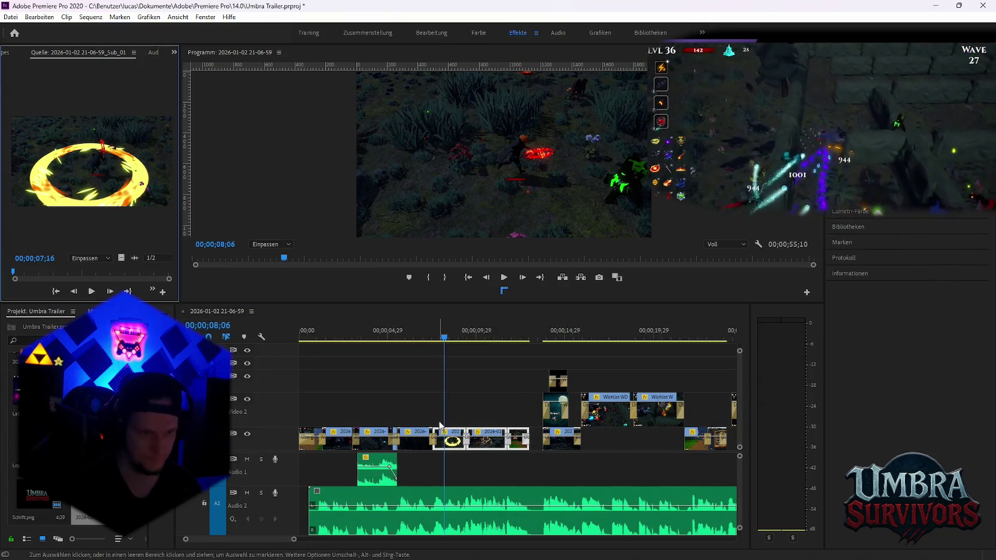
{"action": "left_click_drag", "start_coordinate": [157, 419], "coordinate": [288, 288]}
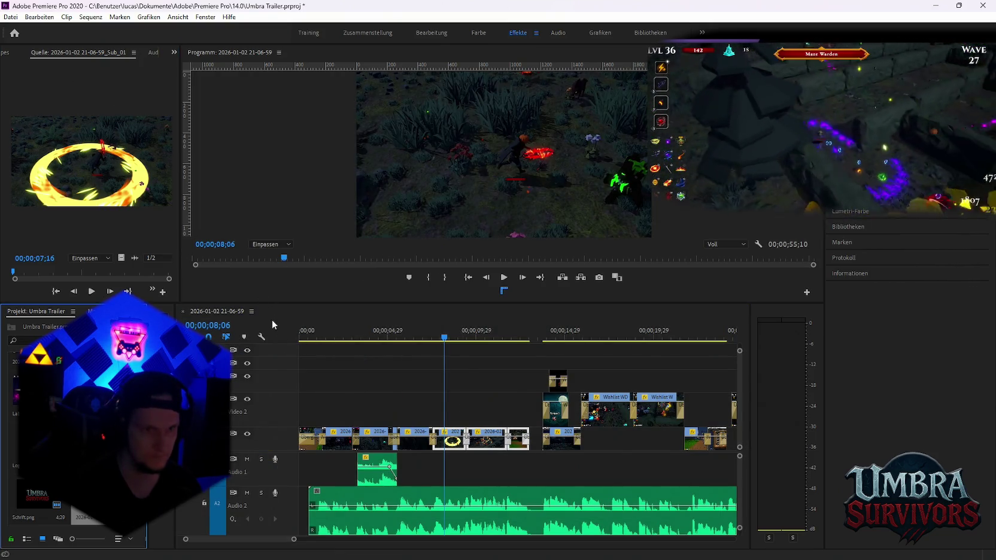
{"action": "left_click_drag", "start_coordinate": [279, 316], "coordinate": [150, 418]}
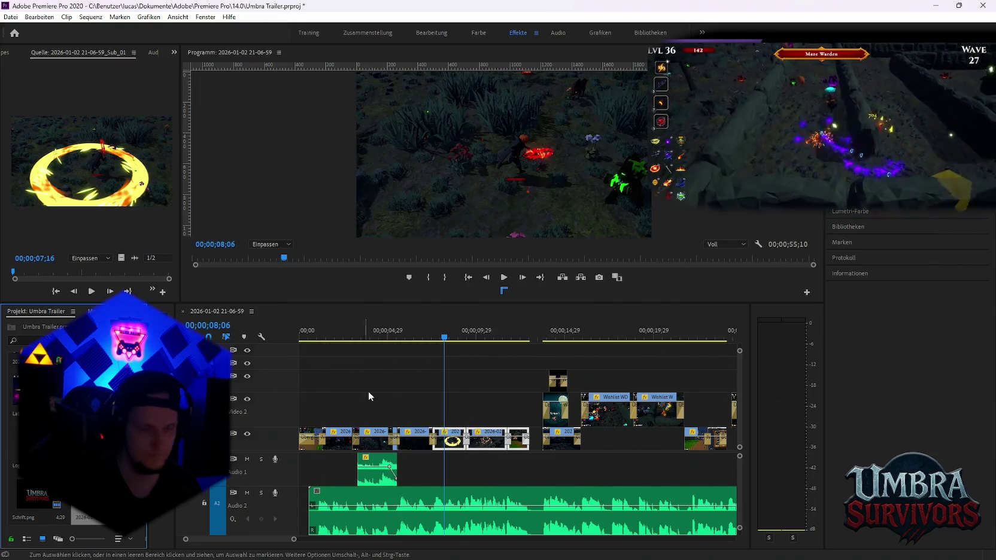
{"action": "double_click", "coordinate": [268, 317]}
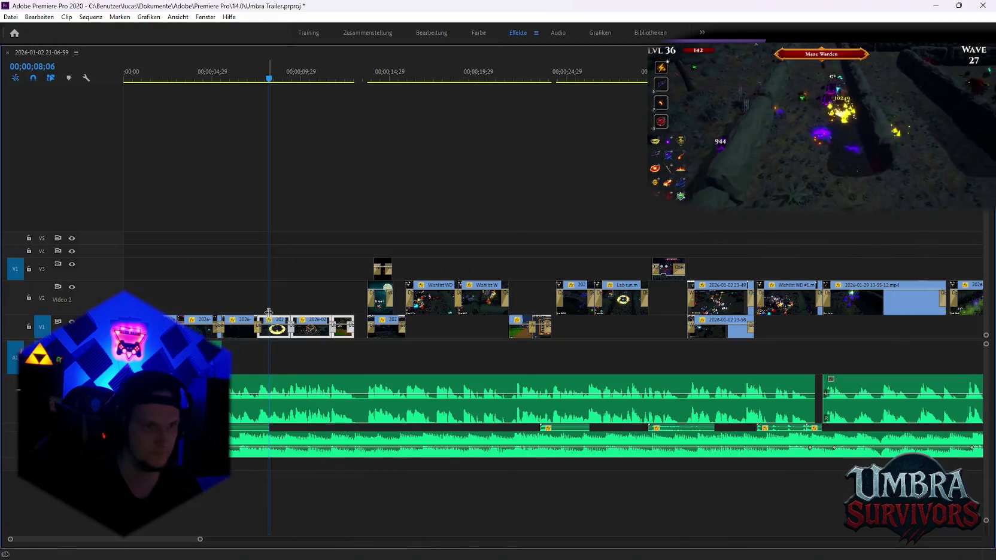
{"action": "double_click", "coordinate": [112, 58]}
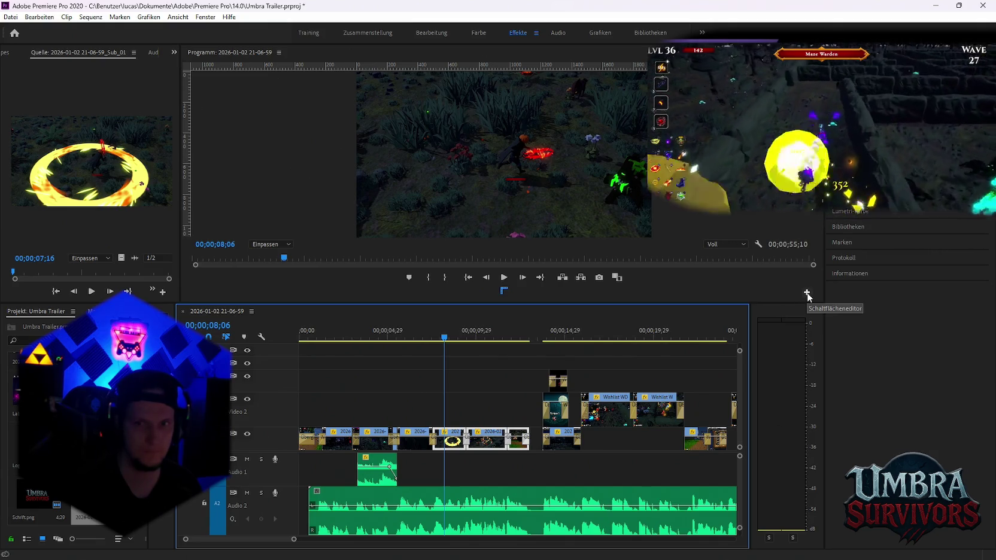
{"action": "left_click", "coordinate": [251, 312]}
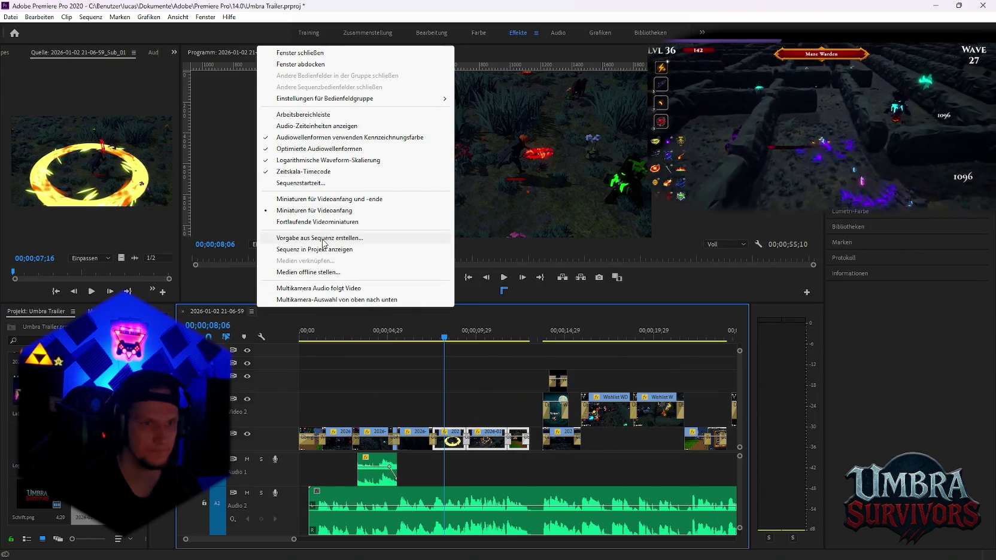
Save the trailer sequence's settings as a new sequence preset.
{"action": "left_click", "coordinate": [323, 238]}
{"action": "left_click", "coordinate": [511, 363]}
{"action": "left_click", "coordinate": [252, 312]}
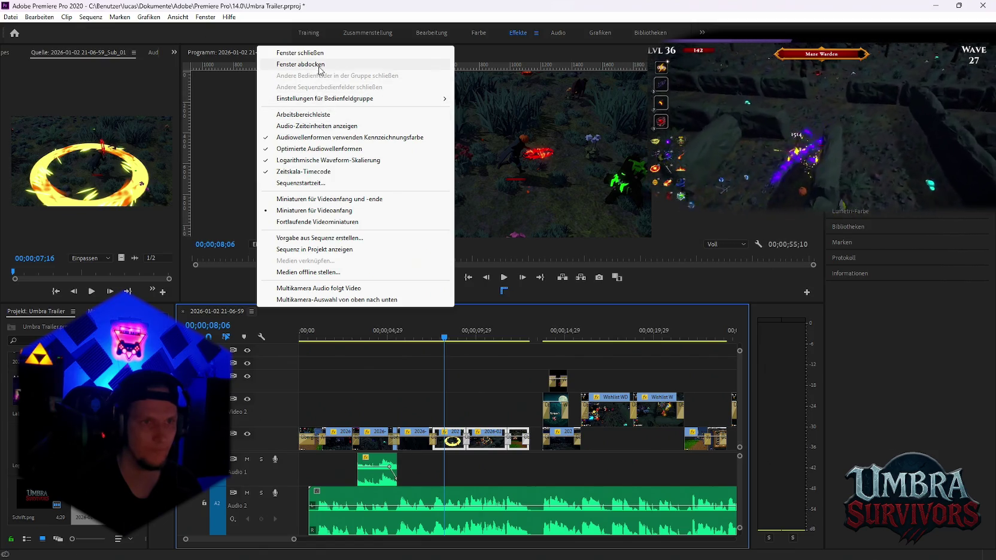
{"action": "left_click", "coordinate": [495, 320]}
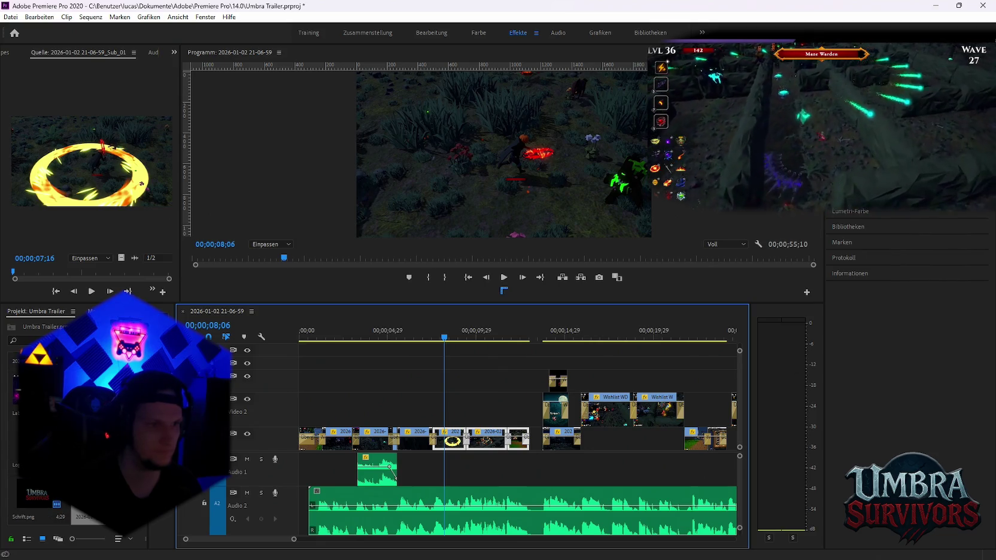
Look at the Media Browser, then go back to the Project panel.
{"action": "left_click", "coordinate": [158, 317]}
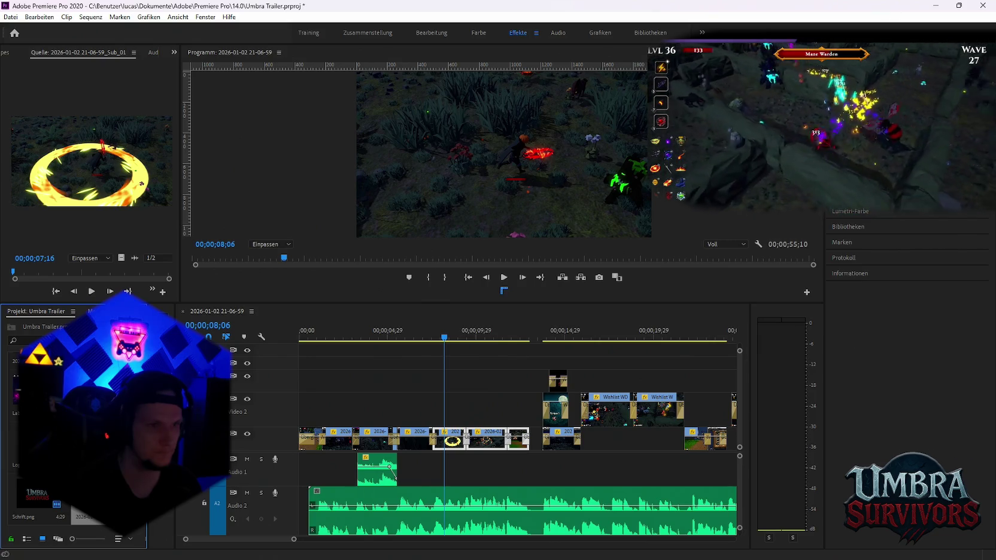
{"action": "left_click", "coordinate": [96, 311]}
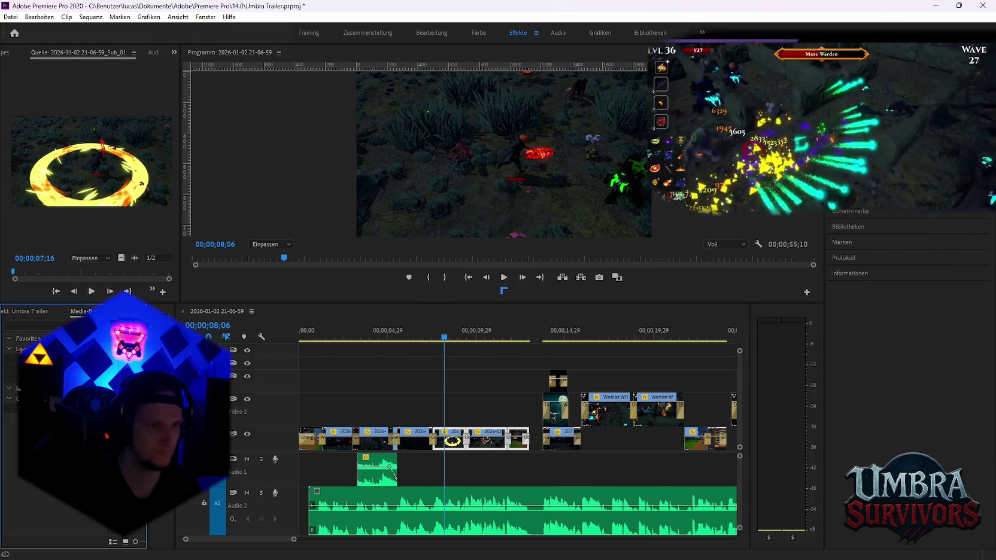
{"action": "left_click", "coordinate": [34, 314]}
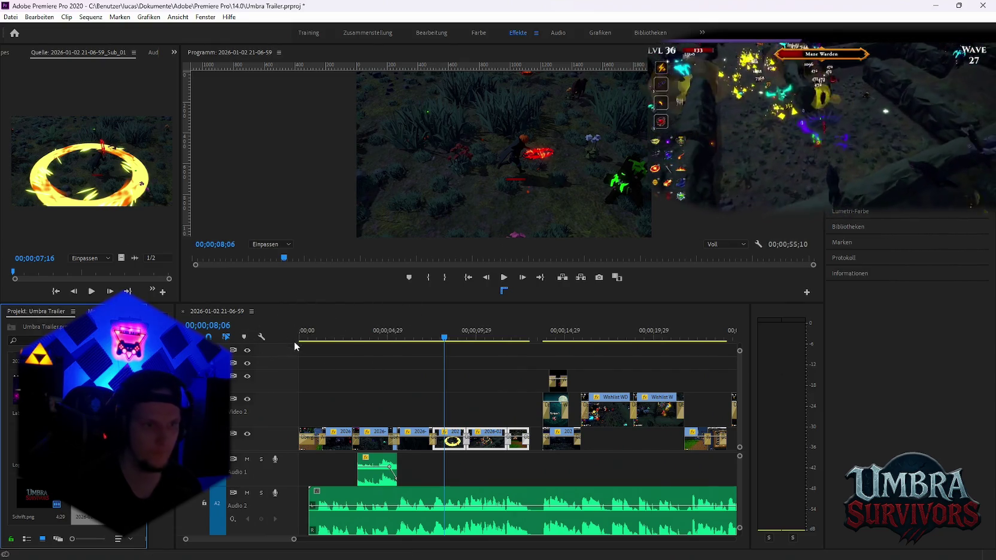
{"action": "left_click", "coordinate": [298, 316]}
{"action": "left_click", "coordinate": [432, 381]}
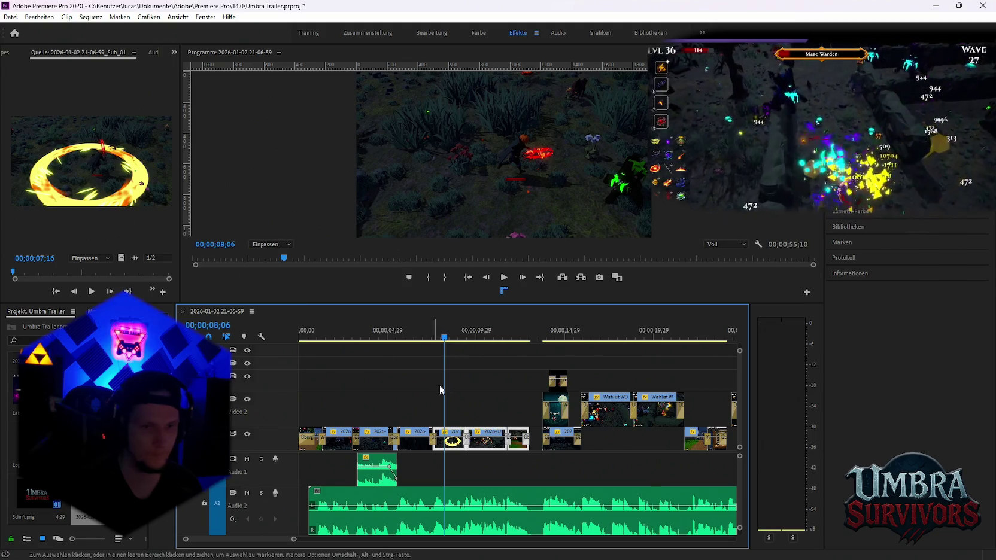
{"action": "right_click", "coordinate": [454, 434]}
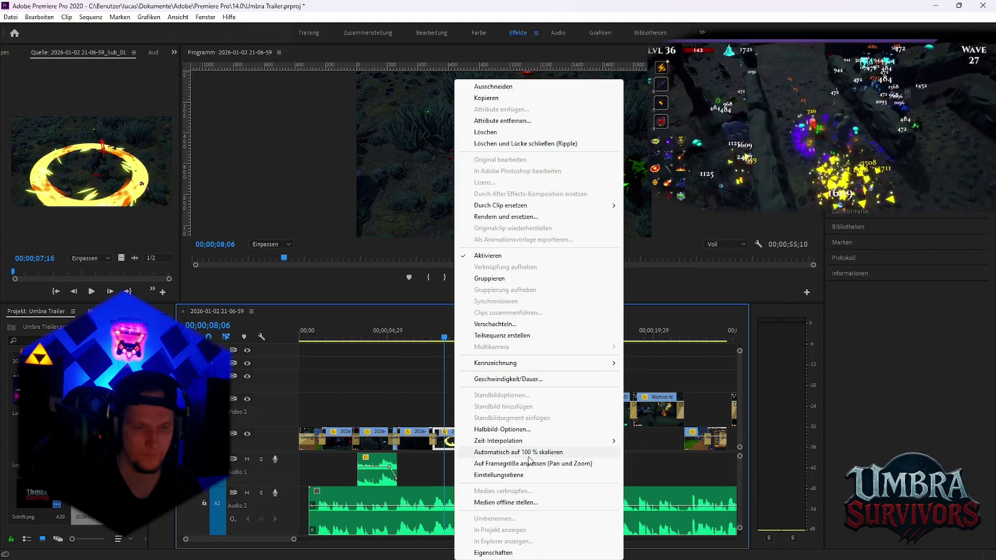
{"action": "left_click", "coordinate": [405, 387]}
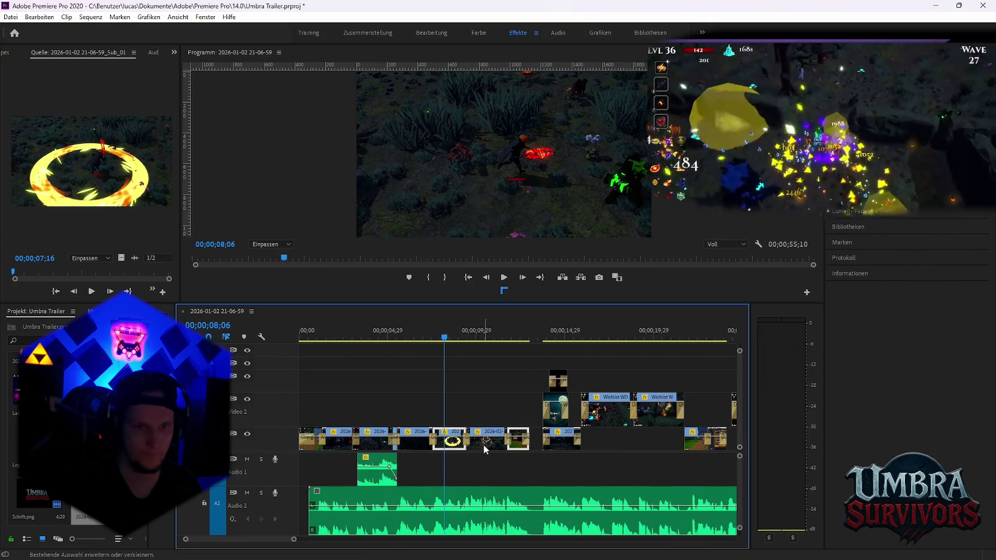
{"action": "left_click", "coordinate": [483, 444]}
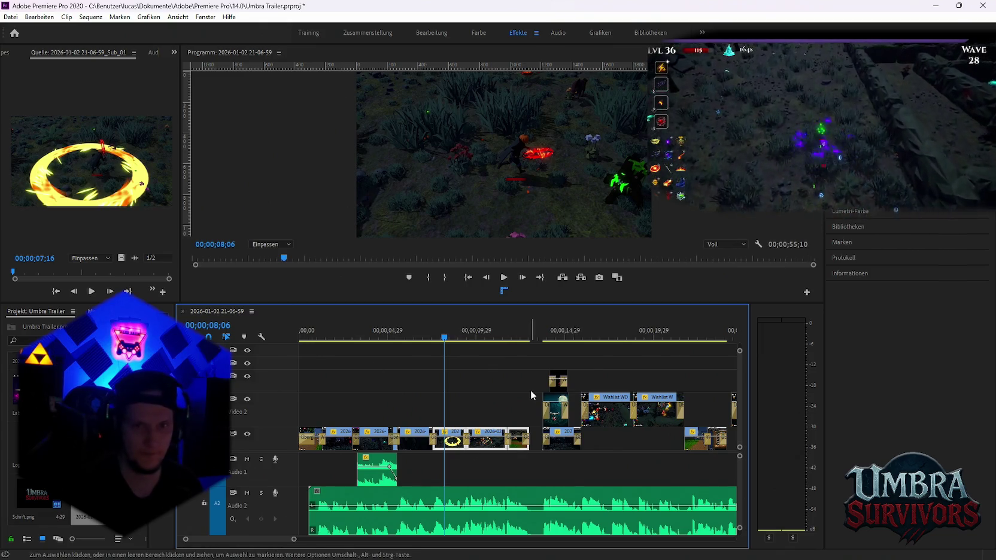
{"action": "key", "text": "minus"}
{"action": "key", "text": "minus"}
{"action": "key", "text": "minus"}
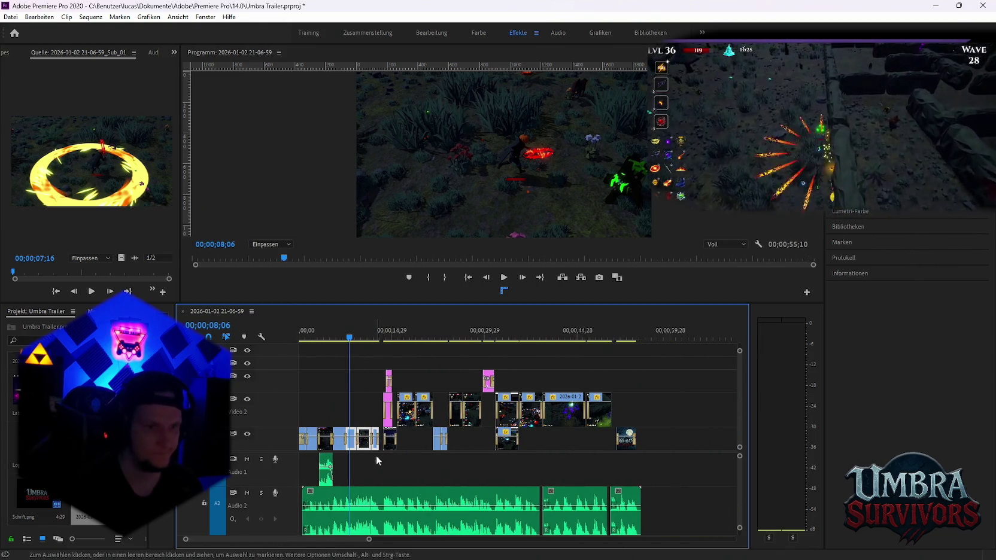
{"action": "right_click", "coordinate": [350, 440]}
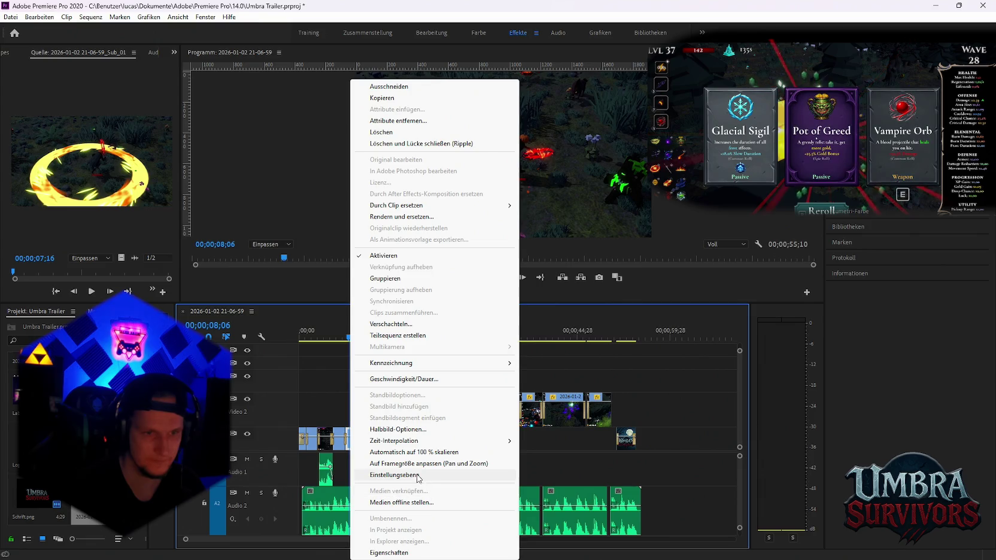
{"action": "left_click", "coordinate": [412, 475]}
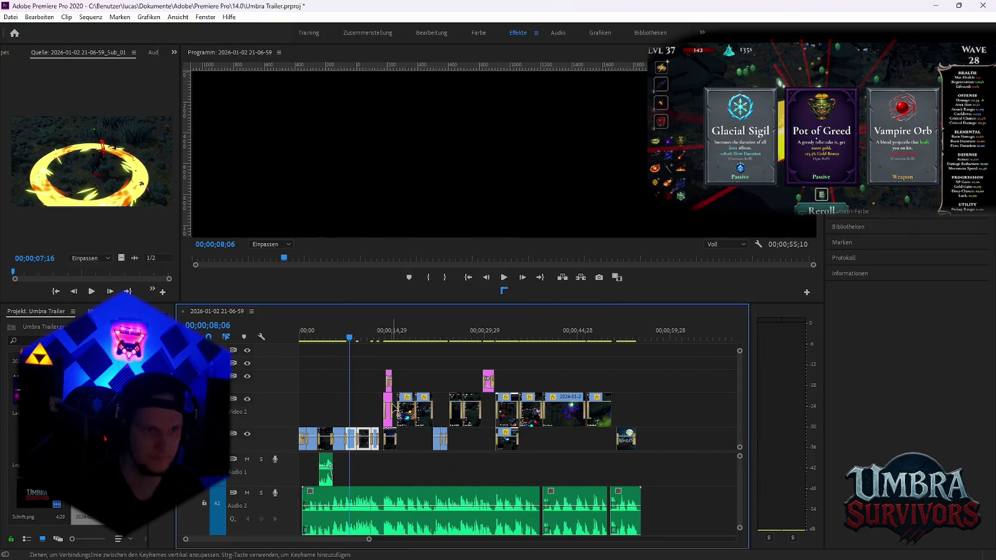
{"action": "left_click", "coordinate": [363, 439]}
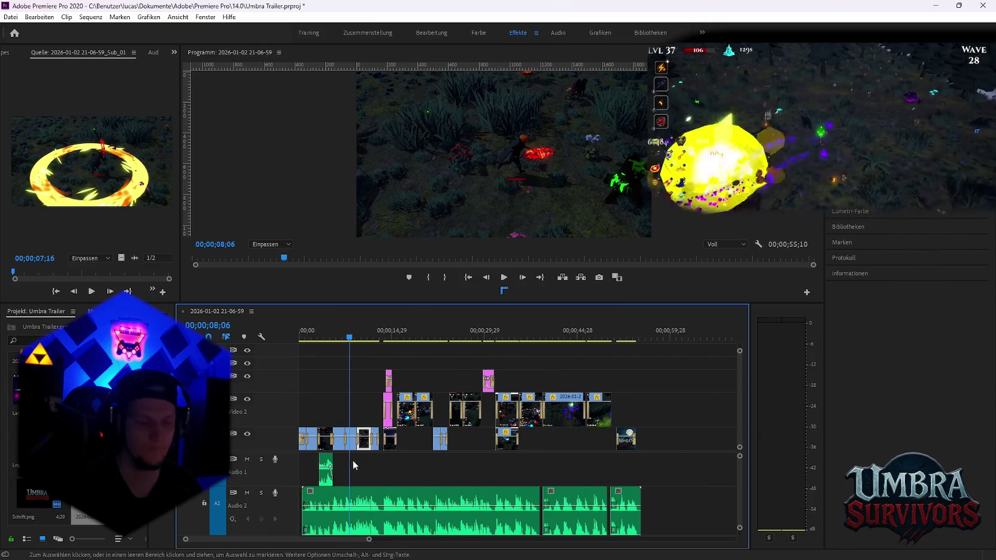
{"action": "scroll", "coordinate": [359, 461], "scroll_direction": "up", "scroll_amount": 3}
{"action": "left_click", "coordinate": [401, 440]}
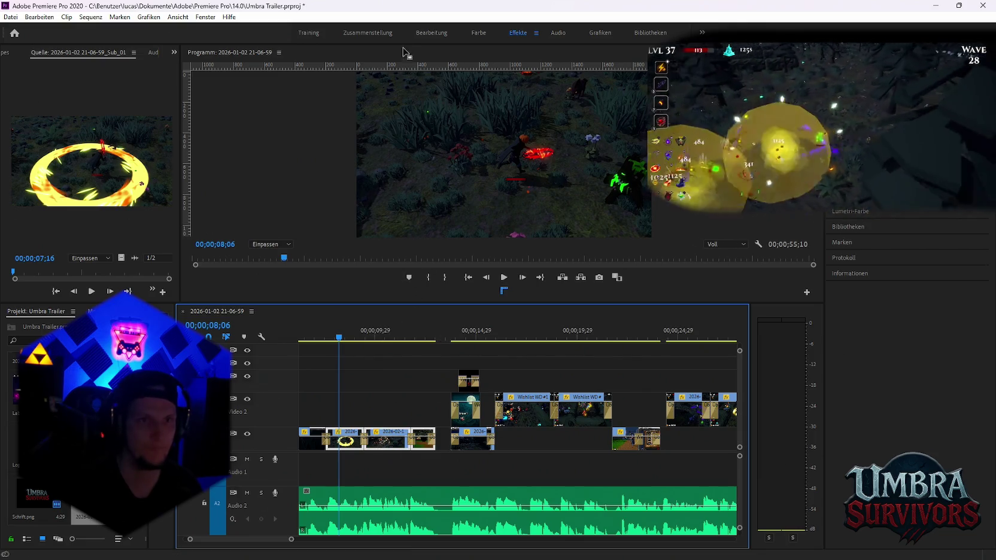
Cycle through the Editing, Assembly, Effects and Graphics workspaces, settling on Effects.
{"action": "left_click", "coordinate": [440, 33]}
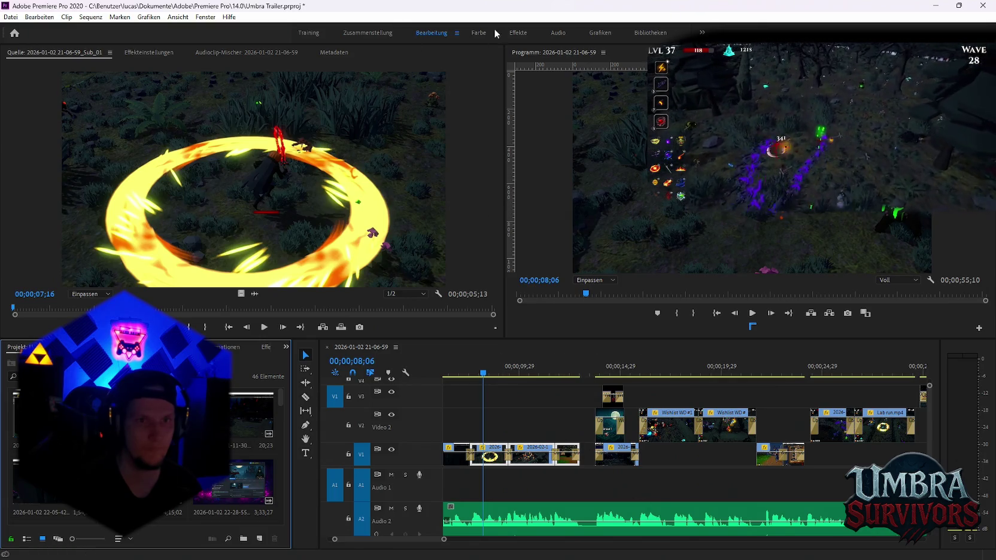
{"action": "left_click", "coordinate": [384, 36]}
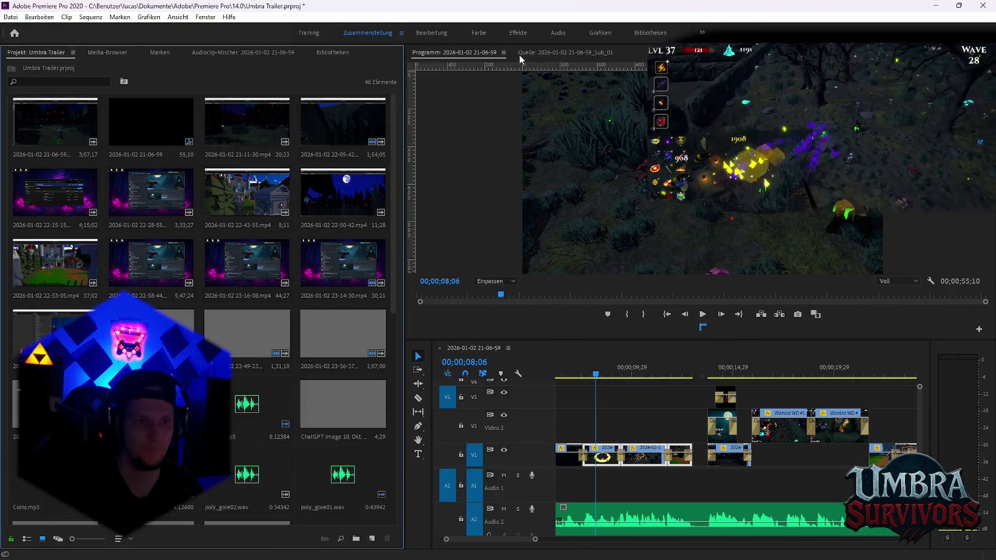
{"action": "left_click", "coordinate": [518, 33]}
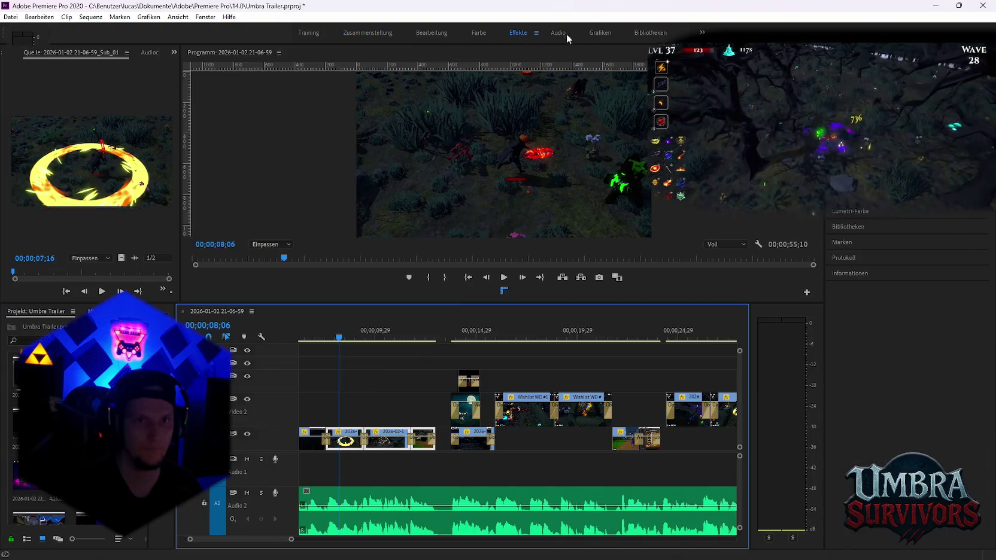
{"action": "left_click", "coordinate": [593, 33]}
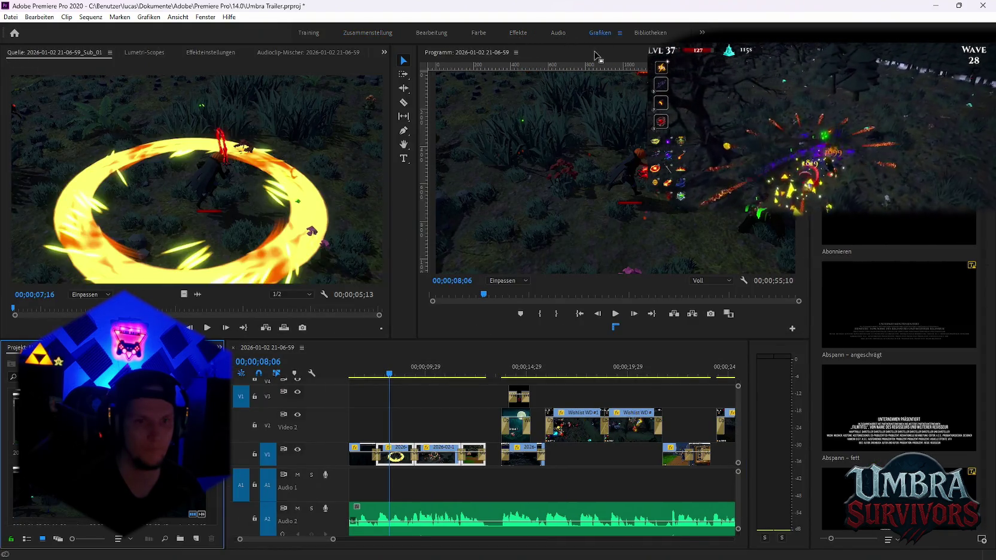
{"action": "left_click", "coordinate": [517, 33]}
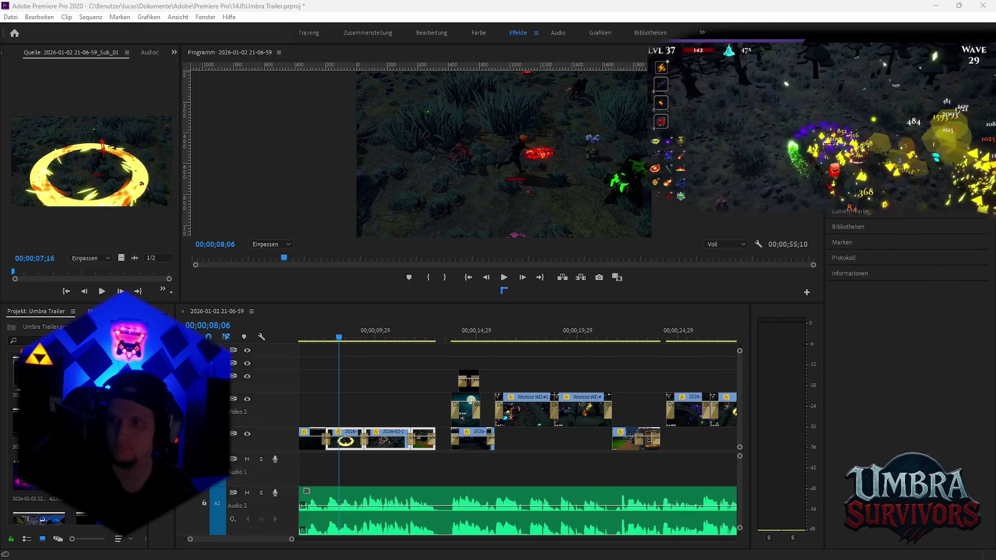
{"action": "left_click", "coordinate": [90, 18]}
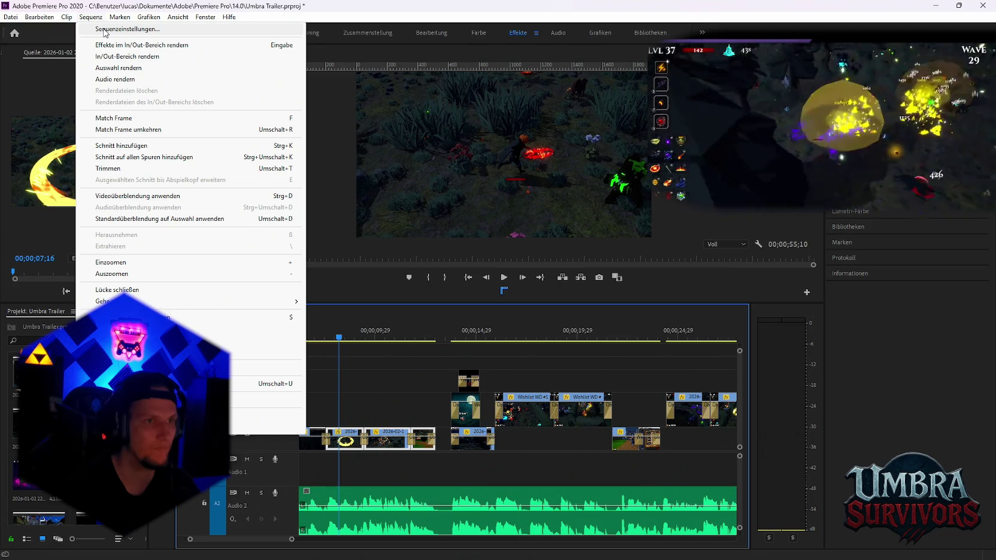
{"action": "left_click", "coordinate": [105, 30]}
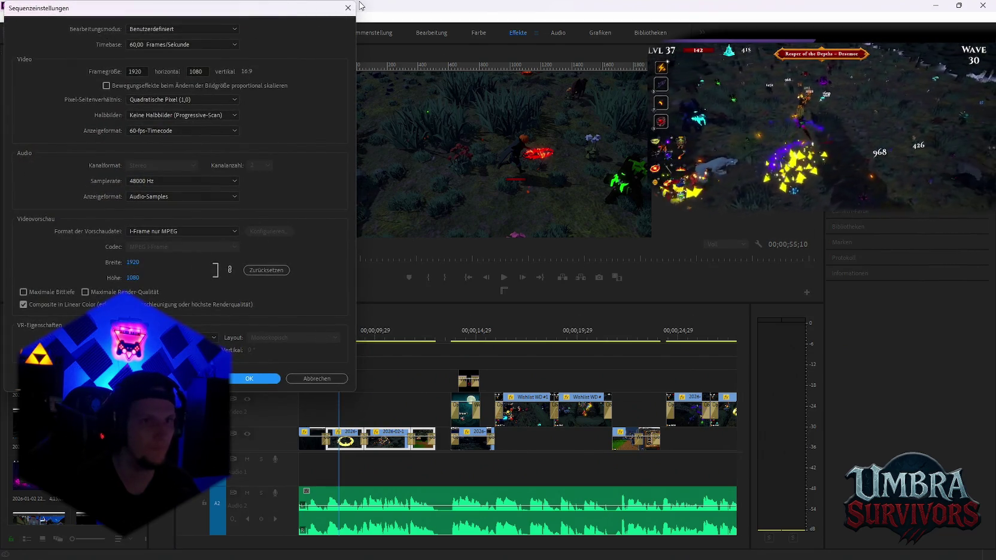
{"action": "left_click", "coordinate": [348, 8]}
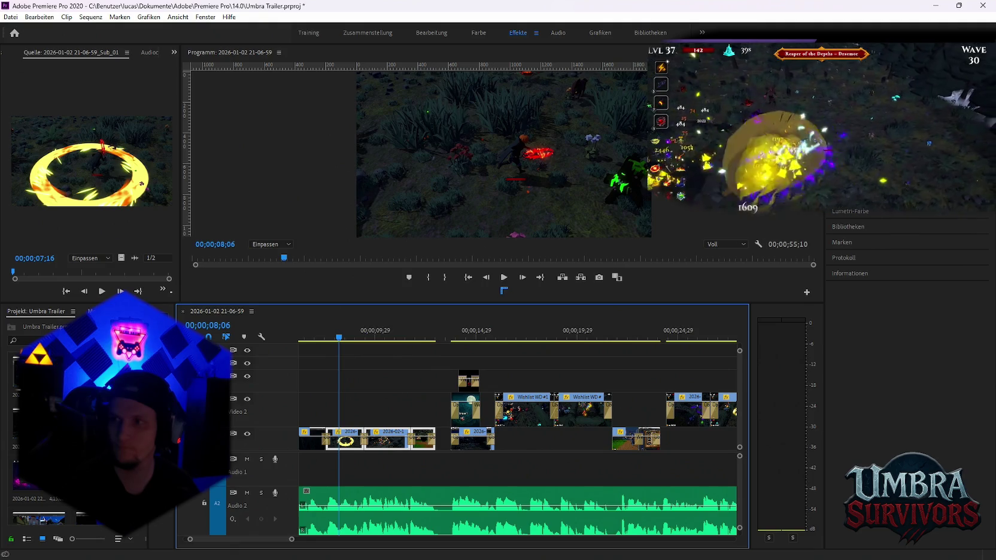
{"action": "left_click", "coordinate": [86, 18]}
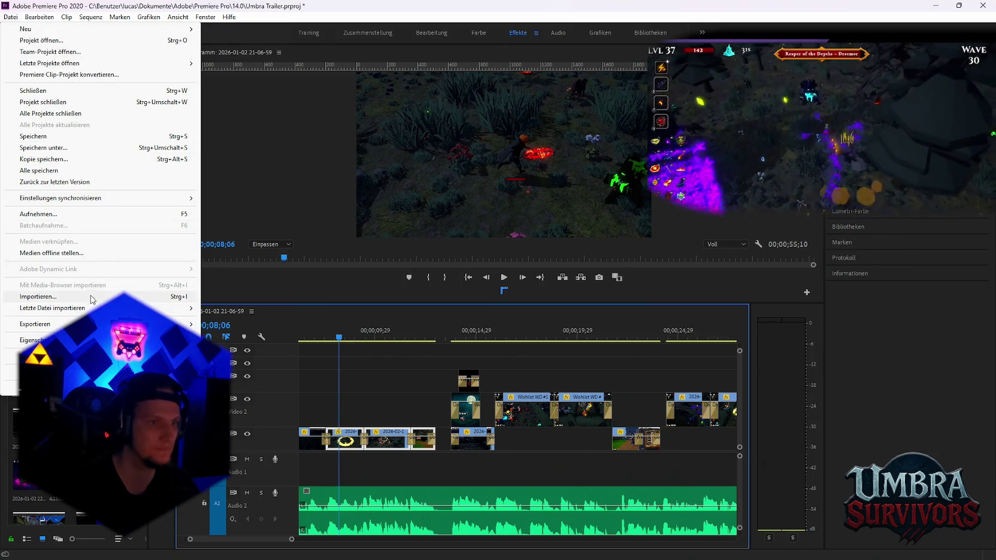
{"action": "right_click", "coordinate": [353, 444]}
{"action": "left_click", "coordinate": [347, 420]}
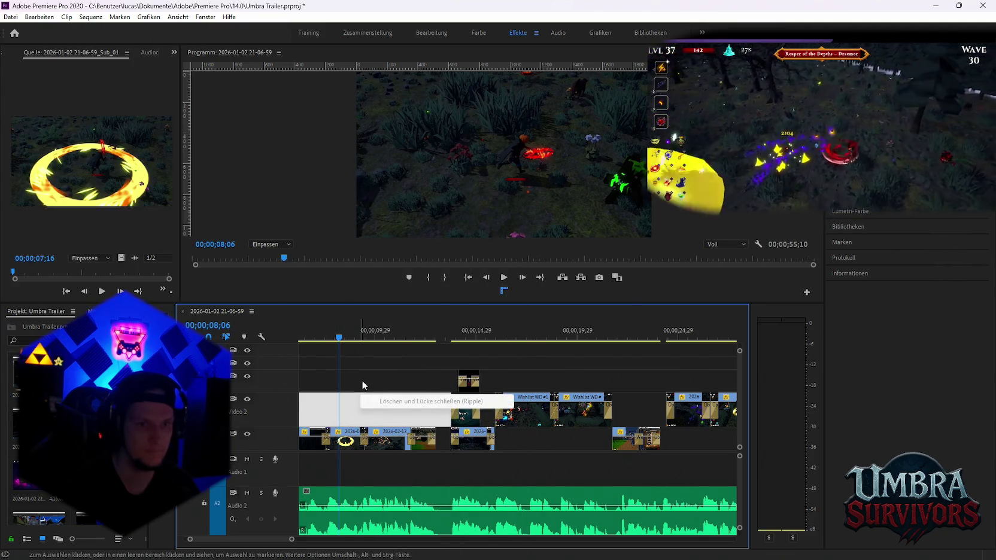
{"action": "left_click_drag", "start_coordinate": [362, 399], "coordinate": [364, 379]}
{"action": "left_click", "coordinate": [87, 18]}
{"action": "mouse_move", "coordinate": [66, 16]}
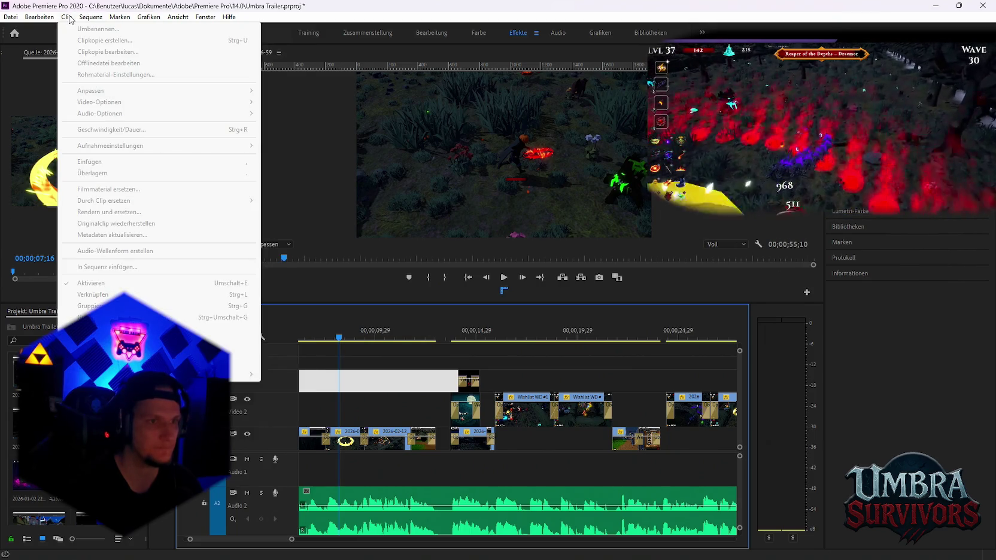
{"action": "left_click", "coordinate": [429, 448]}
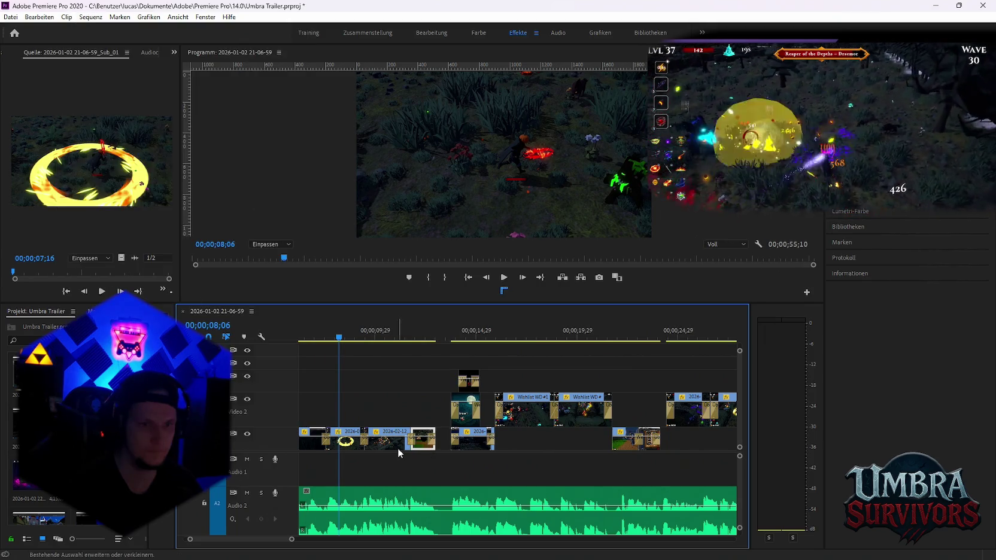
{"action": "left_click", "coordinate": [356, 447], "text": "shift"}
{"action": "left_click", "coordinate": [40, 17]}
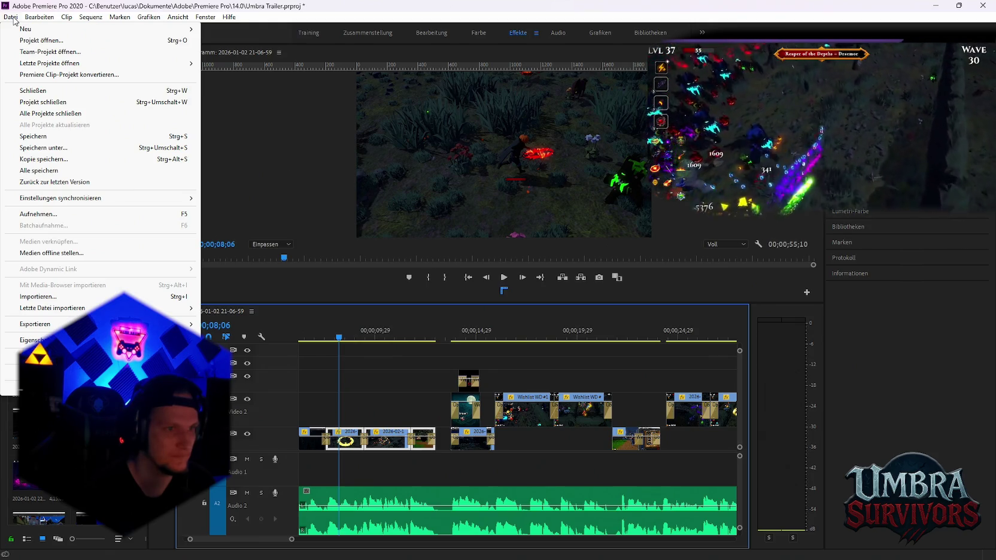
{"action": "key", "text": "Escape"}
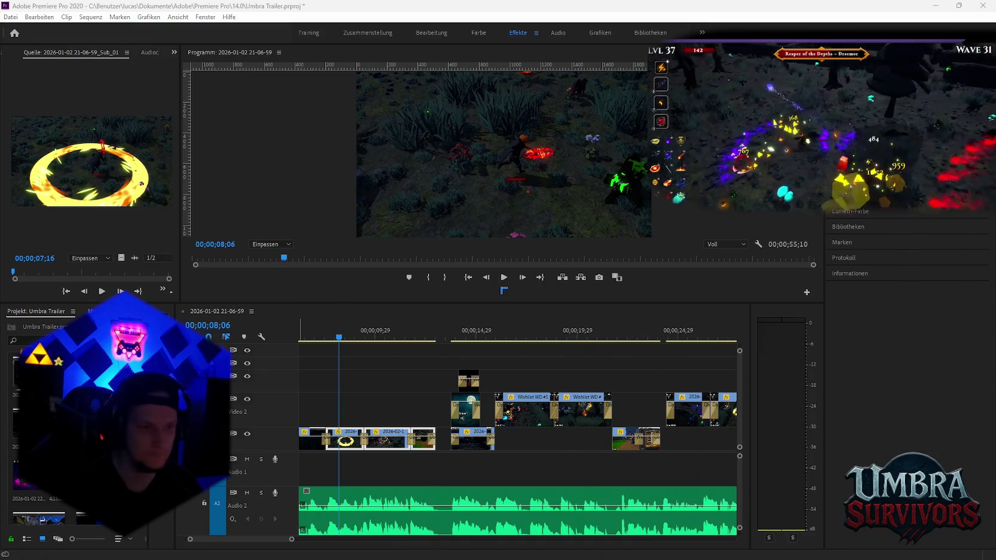
{"action": "key", "text": "shift+3"}
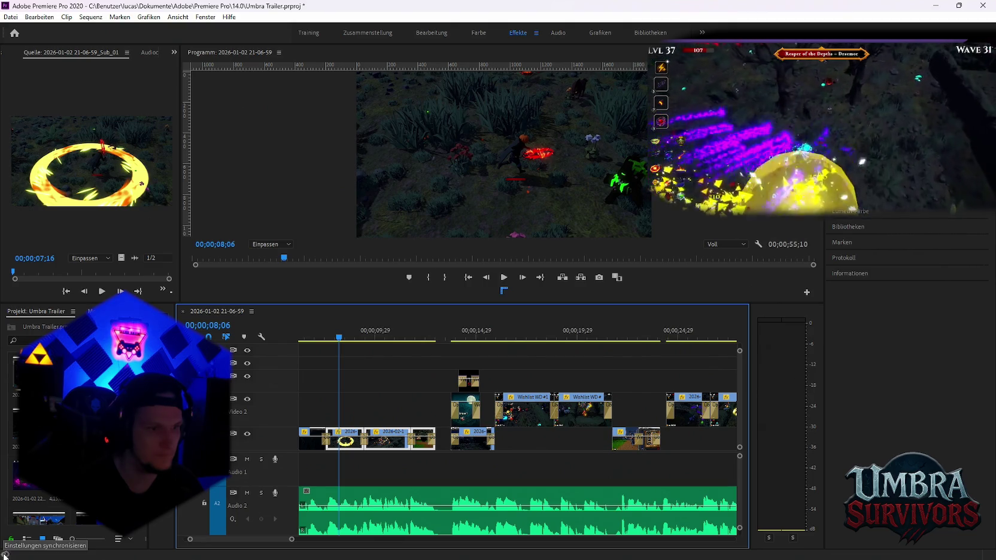
{"action": "left_click", "coordinate": [10, 544]}
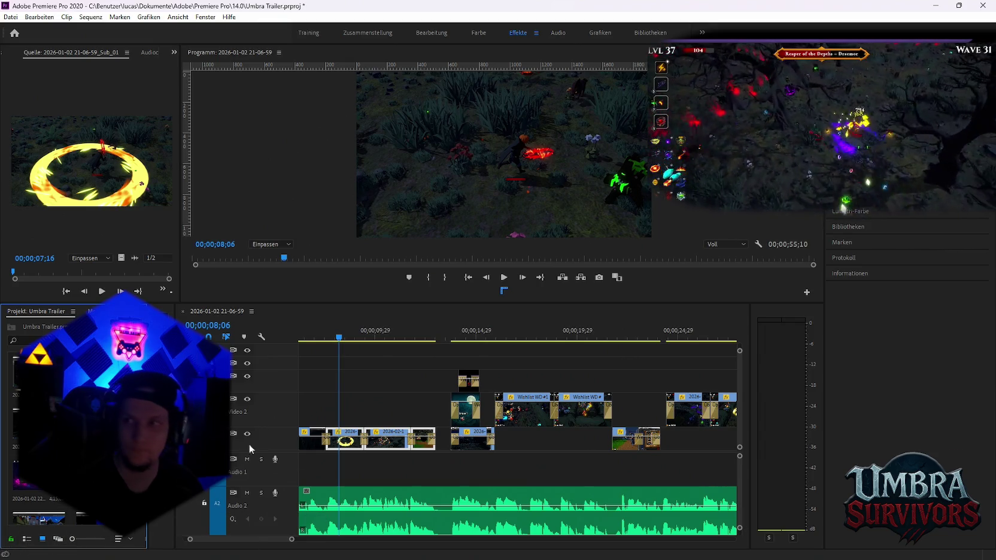
{"action": "left_click", "coordinate": [808, 293]}
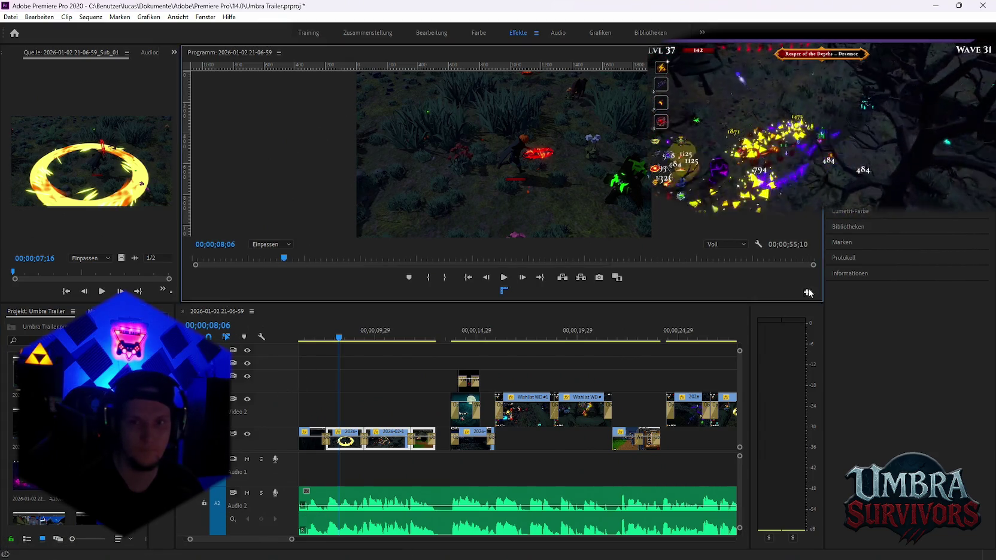
{"action": "left_click_drag", "start_coordinate": [376, 214], "coordinate": [537, 279]}
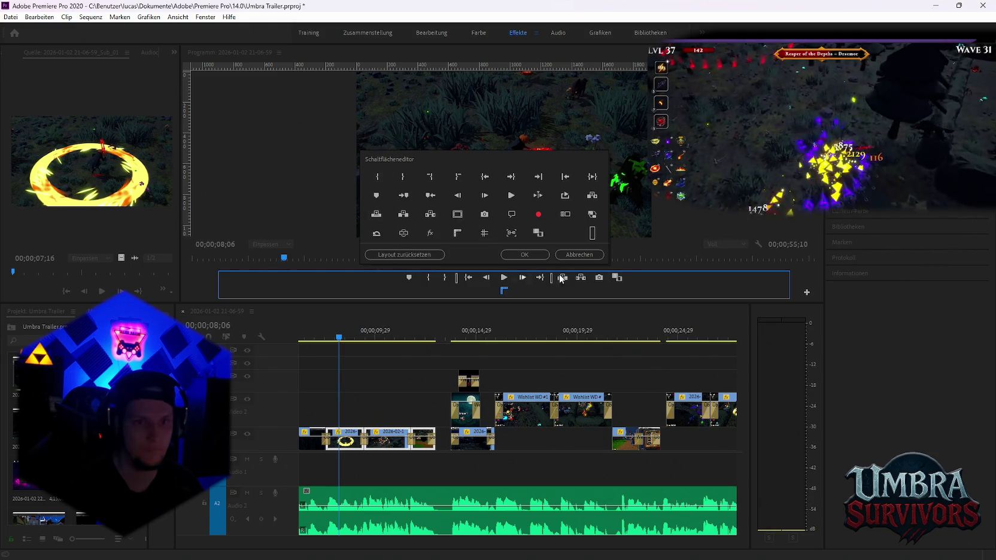
{"action": "left_click", "coordinate": [580, 254]}
{"action": "right_click", "coordinate": [783, 231]}
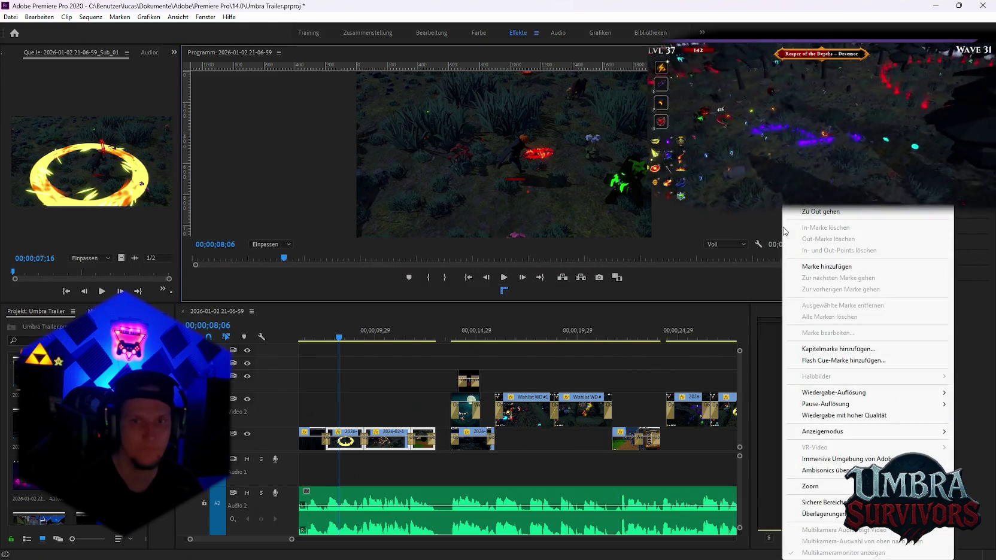
{"action": "left_click", "coordinate": [321, 309]}
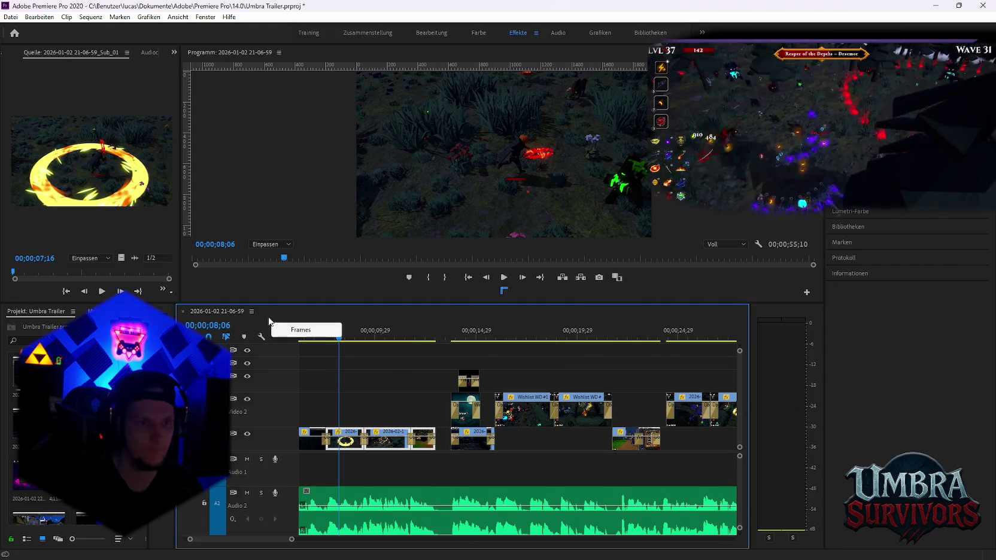
{"action": "right_click", "coordinate": [223, 311]}
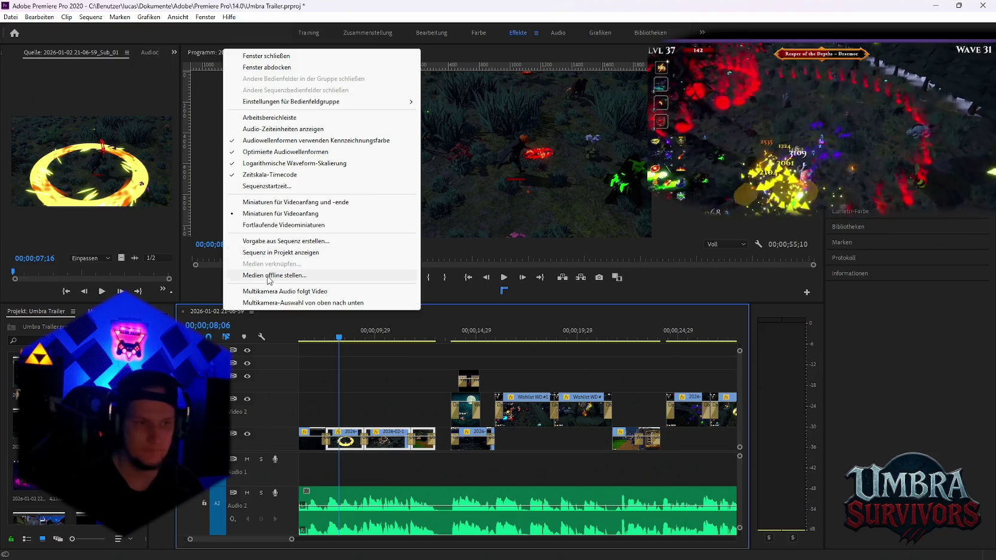
Dismiss the timeline panel menu and bring up the timeline display settings.
{"action": "left_click", "coordinate": [265, 346]}
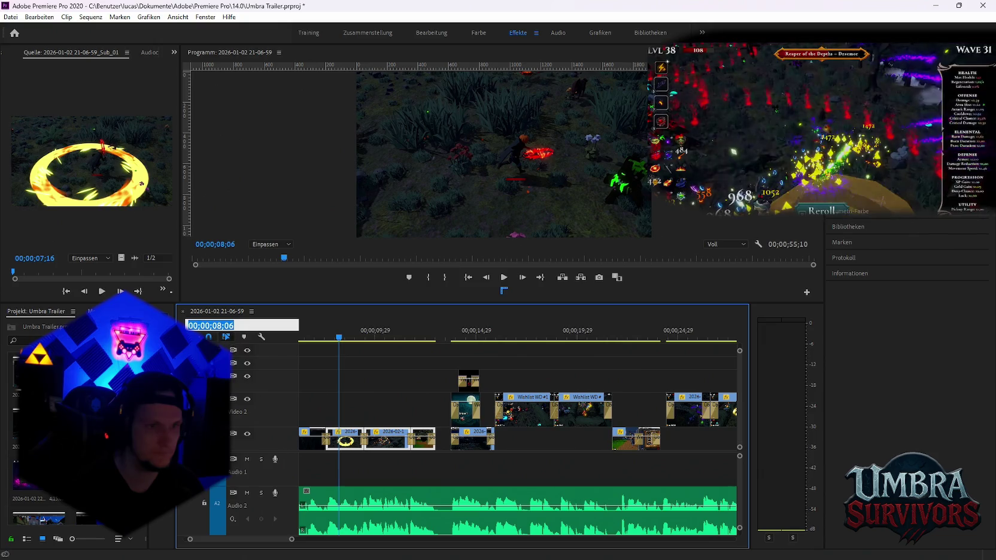
{"action": "left_click", "coordinate": [260, 337]}
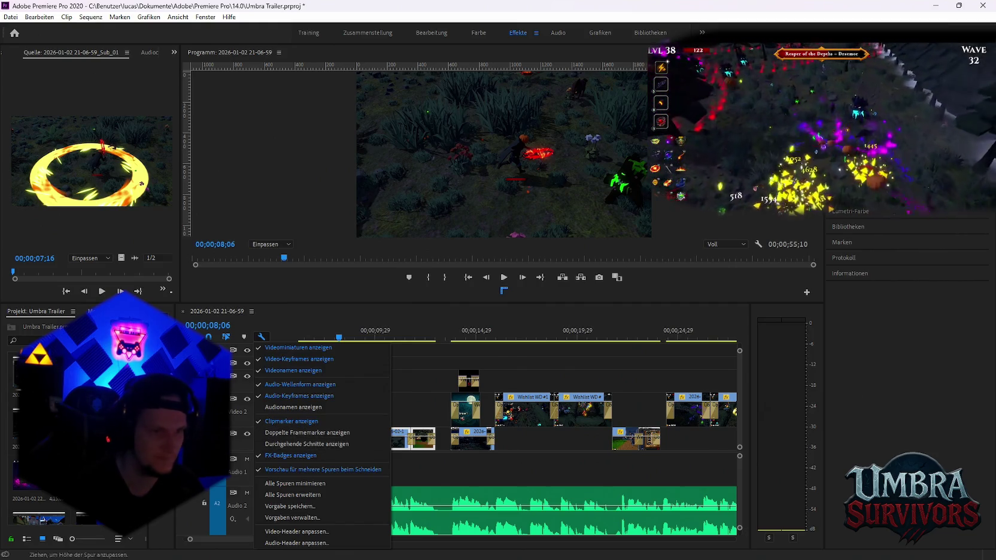
Dismiss the open timeline menus, then choose File > New > Sequence.
{"action": "left_click", "coordinate": [299, 443]}
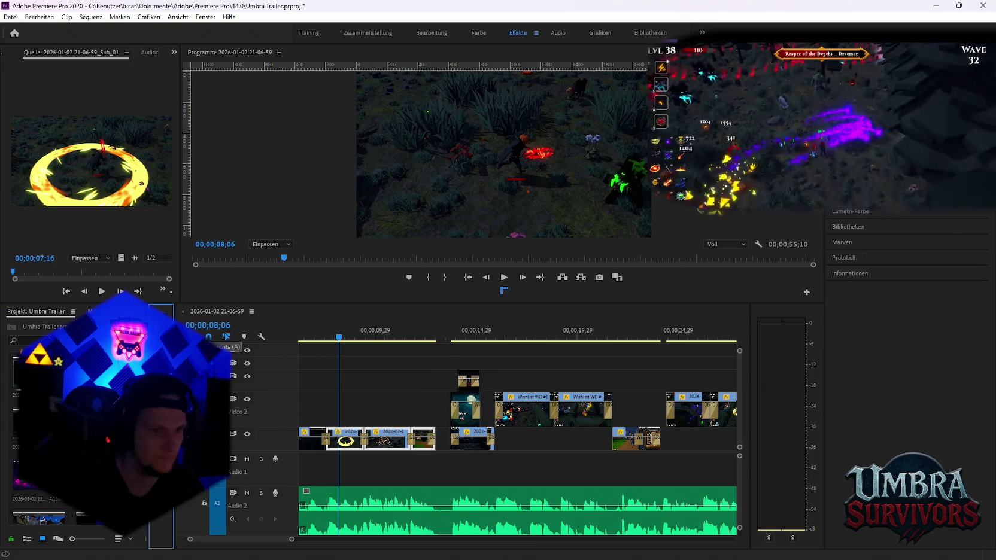
{"action": "right_click", "coordinate": [214, 308]}
{"action": "left_click", "coordinate": [412, 303]}
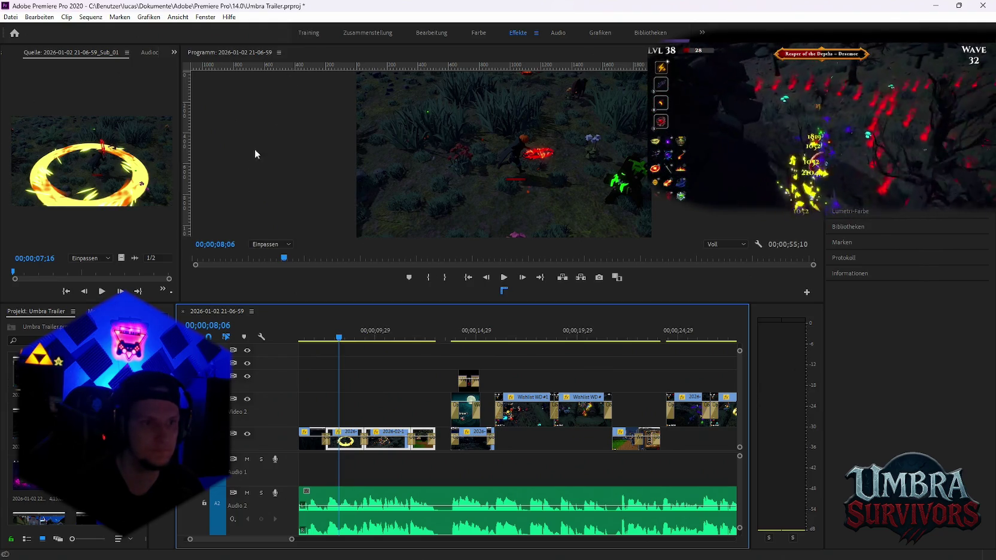
{"action": "left_click", "coordinate": [197, 282]}
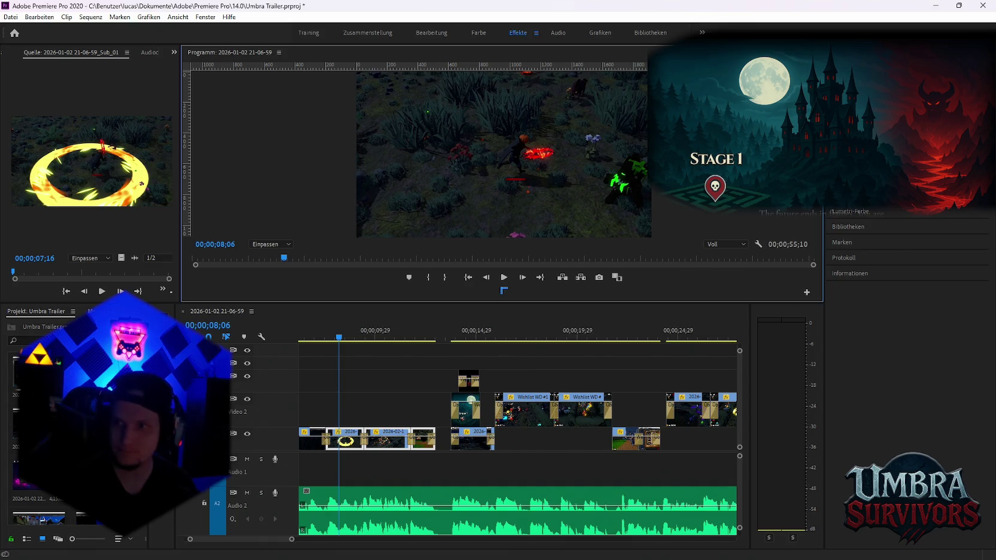
{"action": "left_click", "coordinate": [11, 17]}
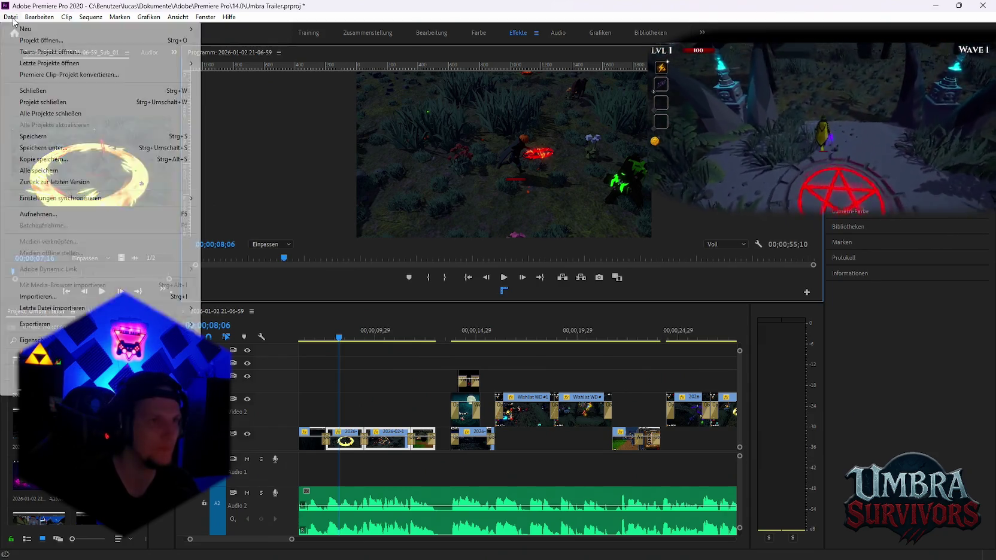
{"action": "mouse_move", "coordinate": [31, 29]}
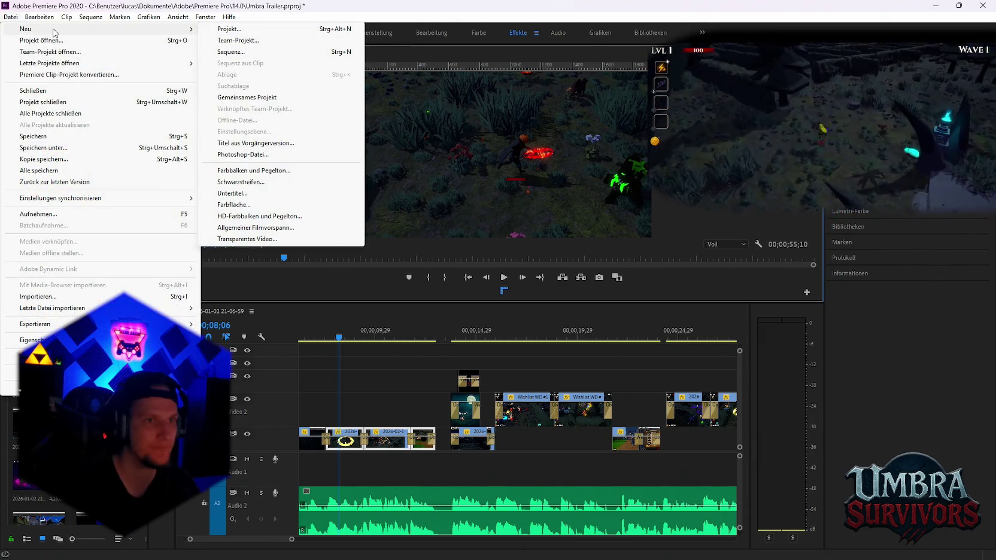
{"action": "left_click", "coordinate": [239, 52]}
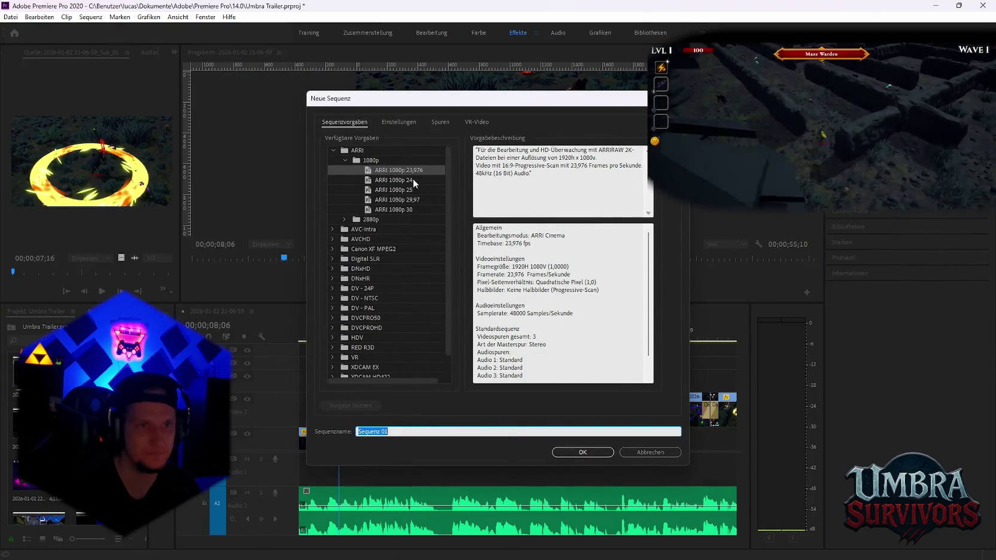
Create Sequenz 01 and set DSLR editing mode, a 60 fps timebase and a 1440×2560 frame size.
{"action": "left_click", "coordinate": [575, 453]}
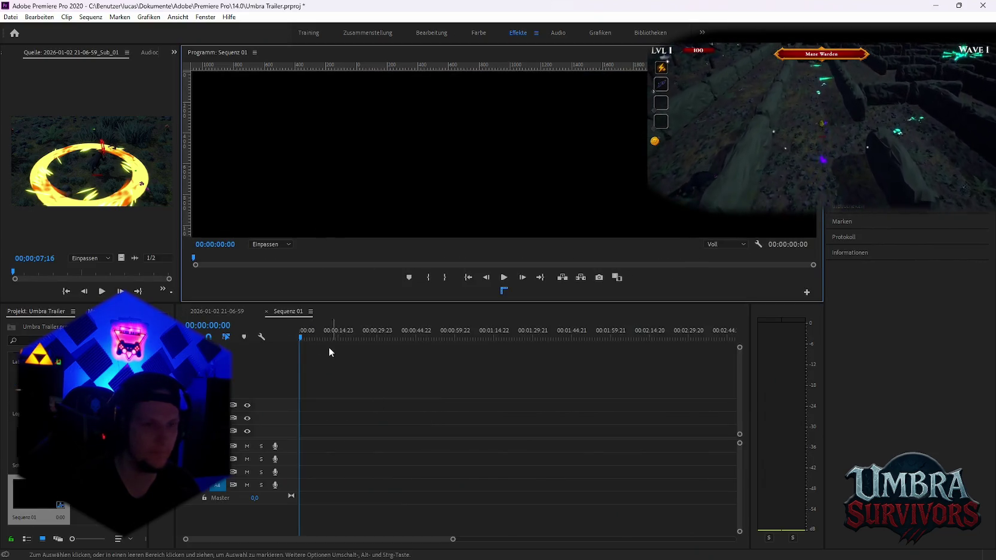
{"action": "left_click", "coordinate": [89, 17]}
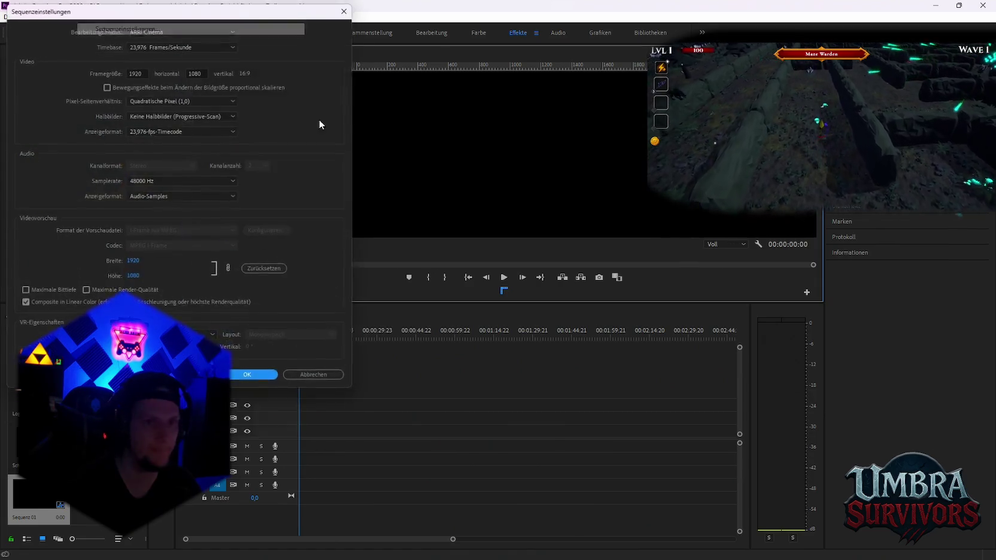
{"action": "left_click", "coordinate": [143, 69]}
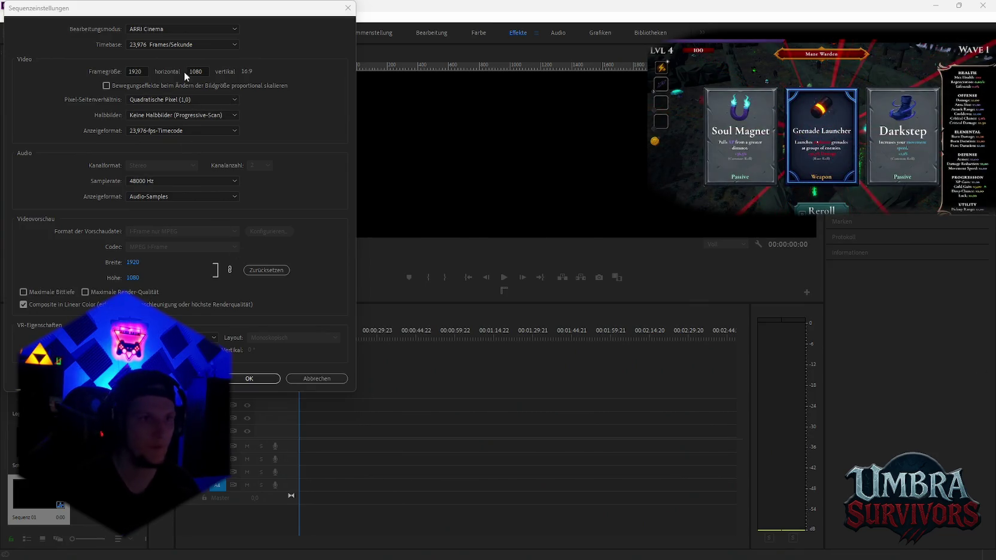
{"action": "left_click", "coordinate": [141, 71]}
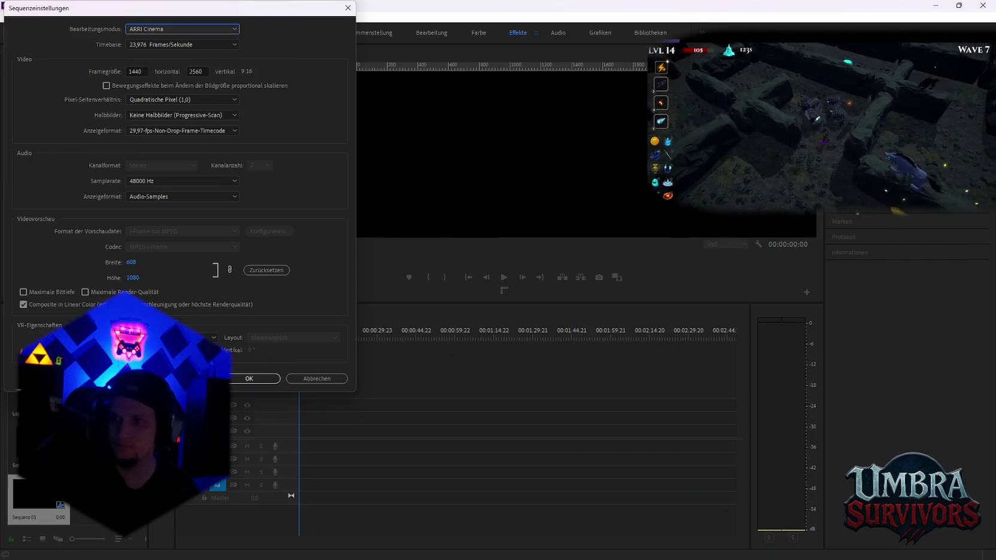
{"action": "left_click", "coordinate": [194, 30]}
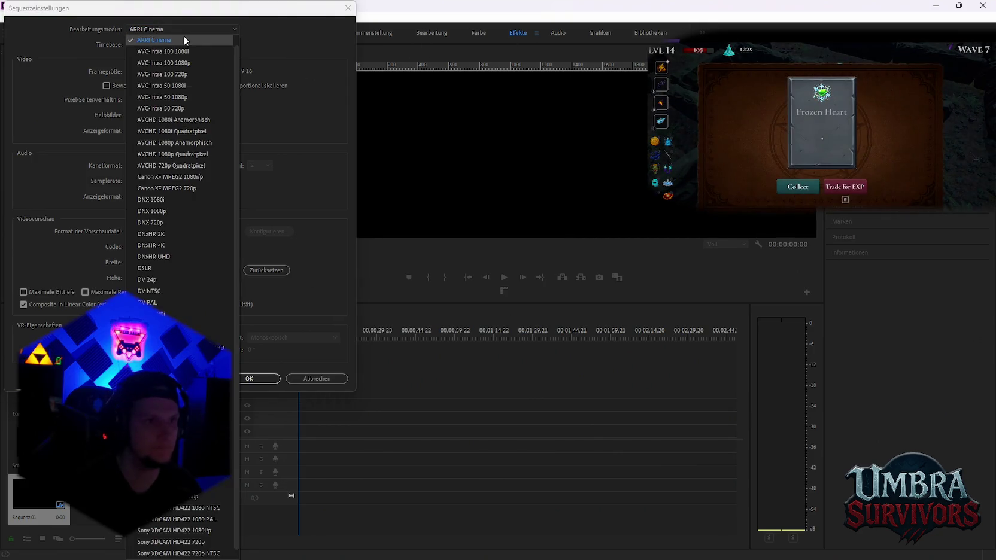
{"action": "left_click", "coordinate": [166, 268]}
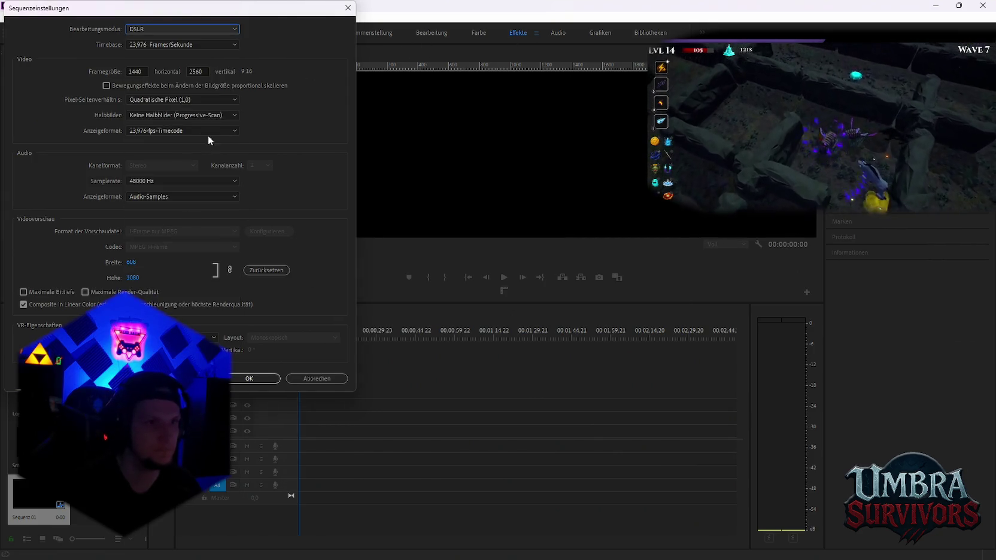
{"action": "left_click", "coordinate": [148, 46]}
{"action": "left_click", "coordinate": [173, 176]}
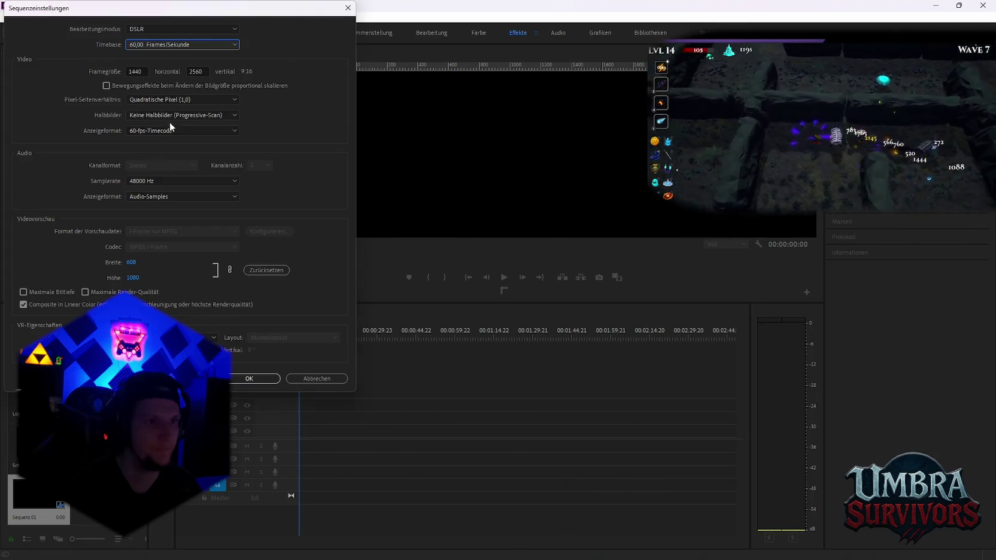
{"action": "left_click", "coordinate": [248, 379]}
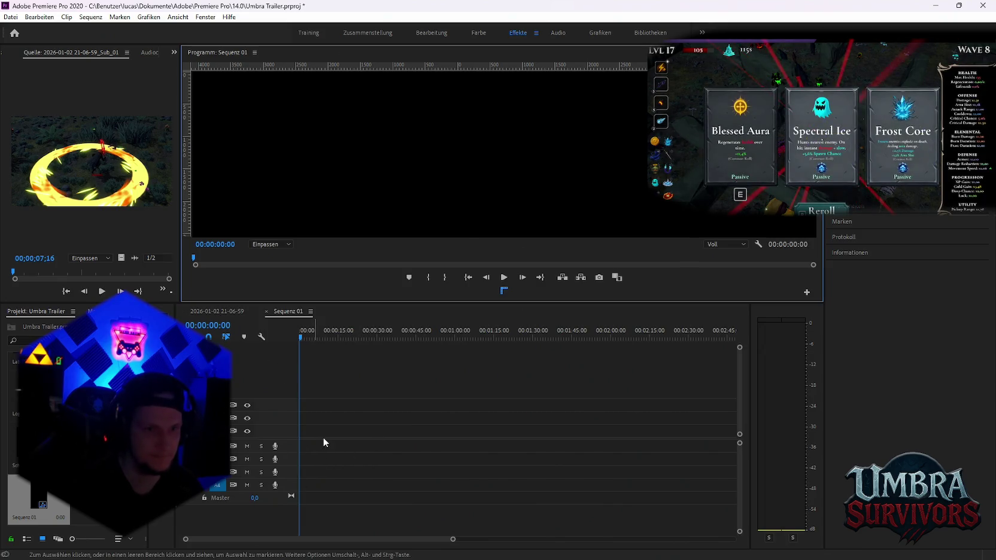
{"action": "left_click", "coordinate": [324, 439]}
{"action": "left_click", "coordinate": [217, 310]}
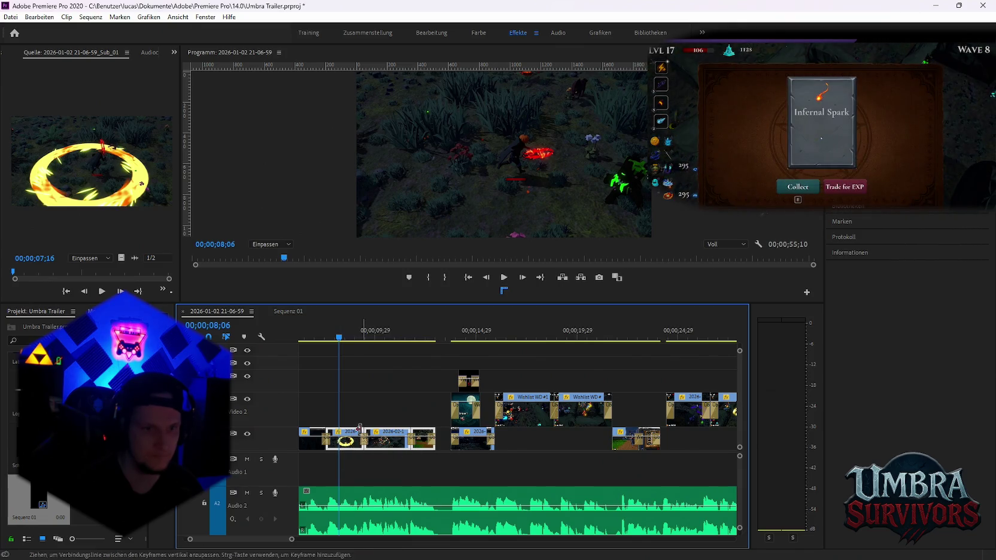
{"action": "left_click", "coordinate": [284, 312]}
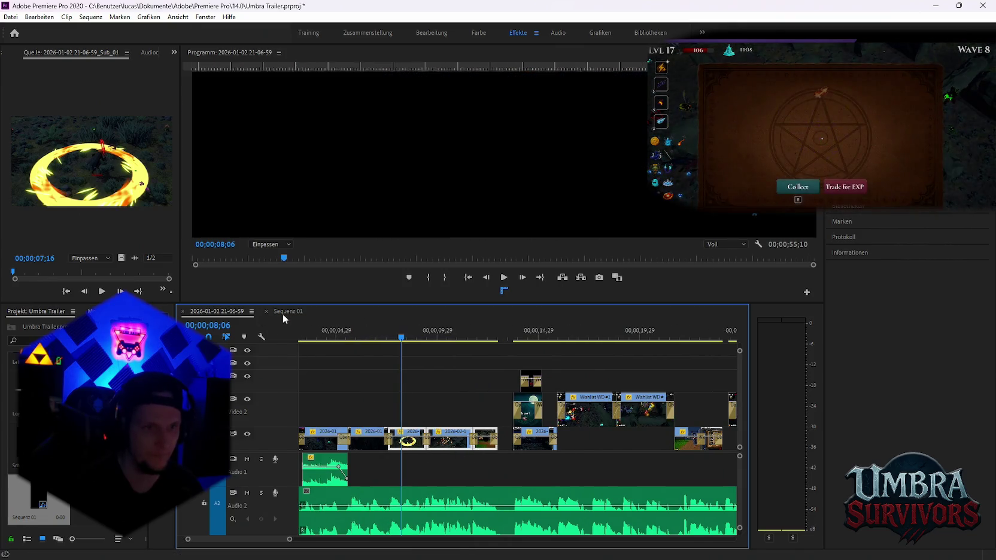
{"action": "key", "text": "ctrl+v"}
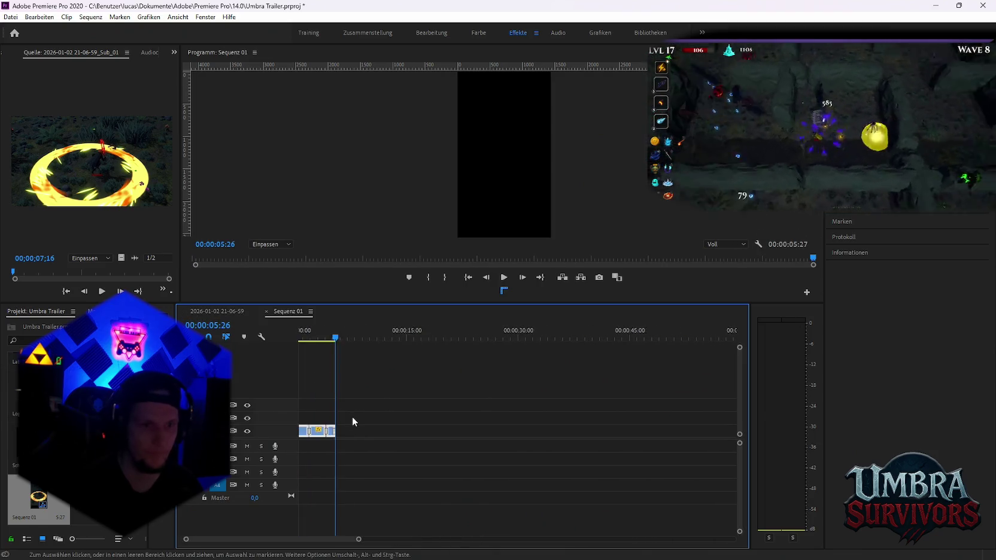
Zoom in and scrub through the pasted gameplay clips to preview them.
{"action": "key", "text": "equal"}
{"action": "key", "text": "equal"}
{"action": "key", "text": "equal"}
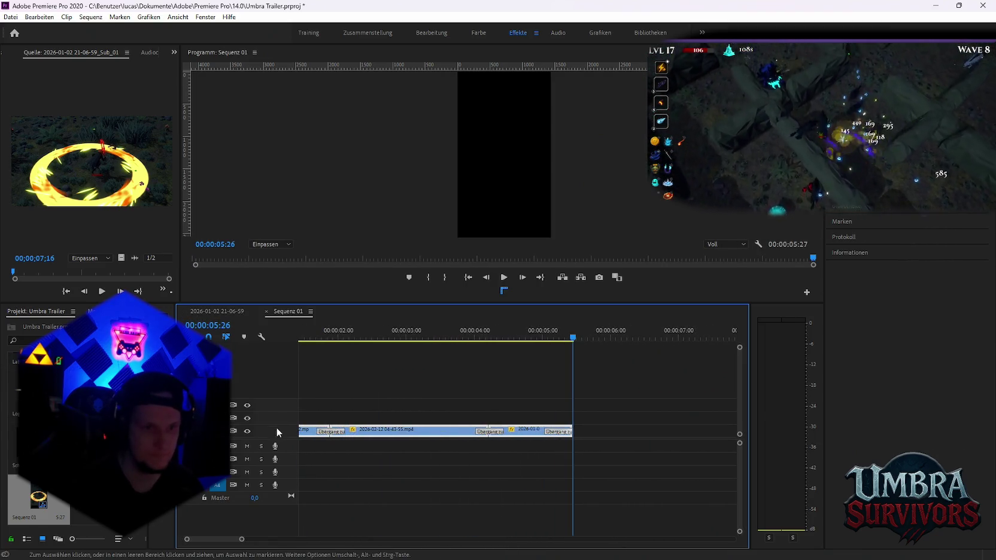
{"action": "left_click_drag", "start_coordinate": [299, 338], "coordinate": [331, 338]}
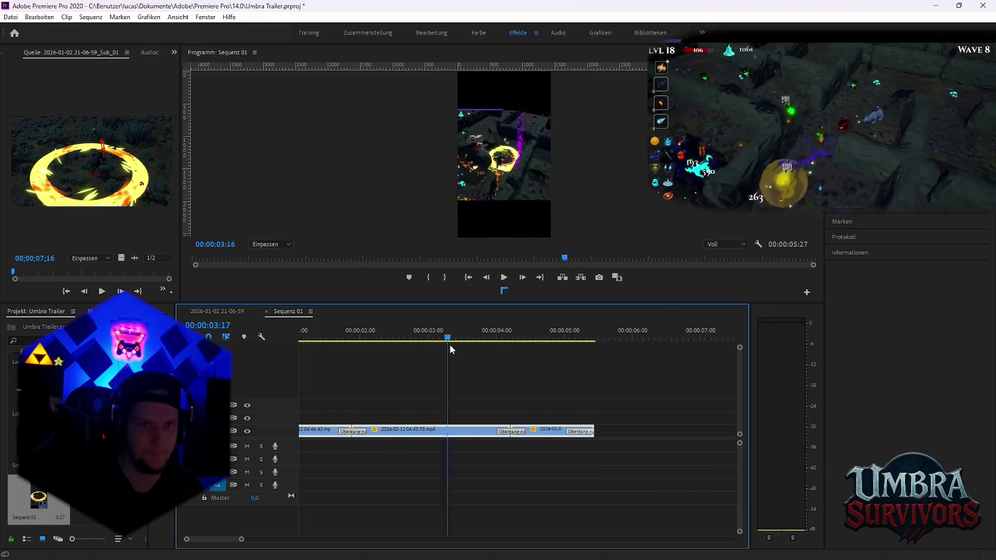
{"action": "mouse_move", "coordinate": [331, 338]}
{"action": "left_mouse_down"}
{"action": "mouse_move", "coordinate": [590, 351]}
{"action": "mouse_move", "coordinate": [317, 342]}
{"action": "left_mouse_up"}
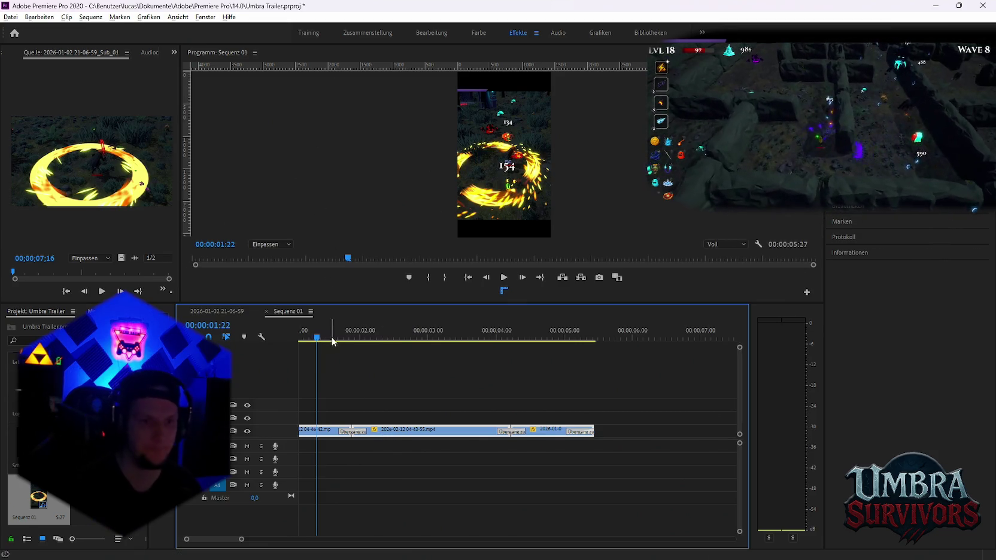
{"action": "key", "text": "minus"}
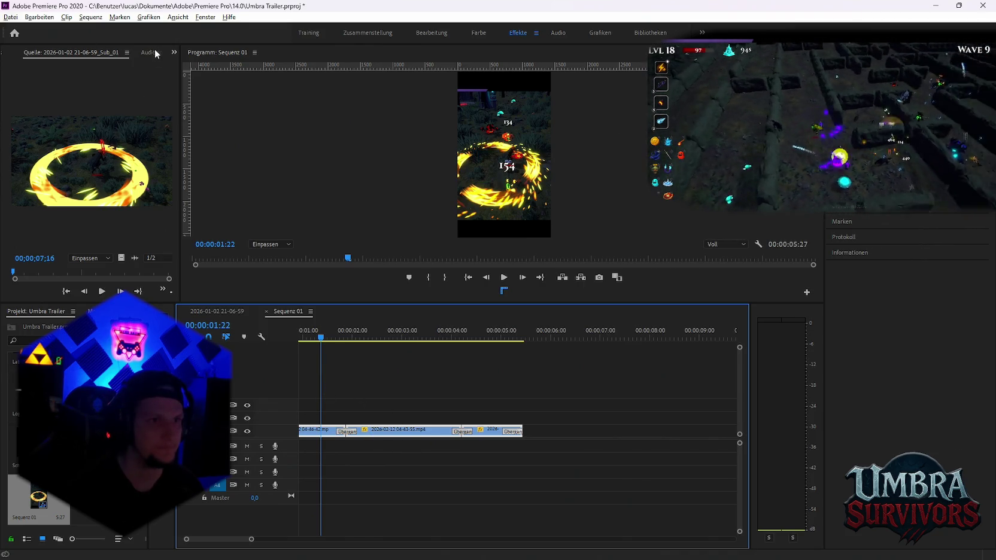
In Effect Controls, scale up the first two gameplay clips to fill the vertical frame.
{"action": "left_click", "coordinate": [173, 52]}
{"action": "left_click", "coordinate": [204, 67]}
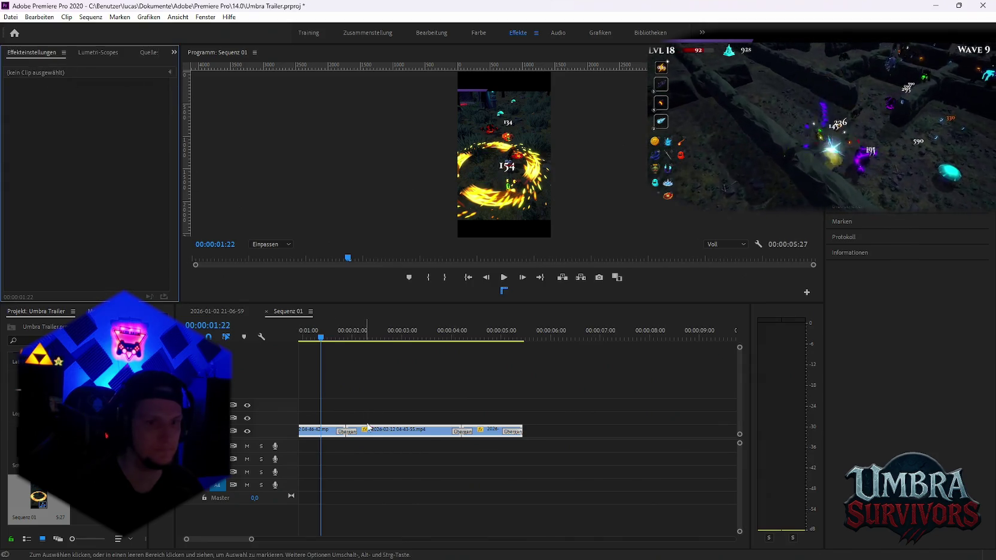
{"action": "left_click", "coordinate": [315, 431]}
{"action": "left_click_drag", "start_coordinate": [89, 116], "coordinate": [172, 116]}
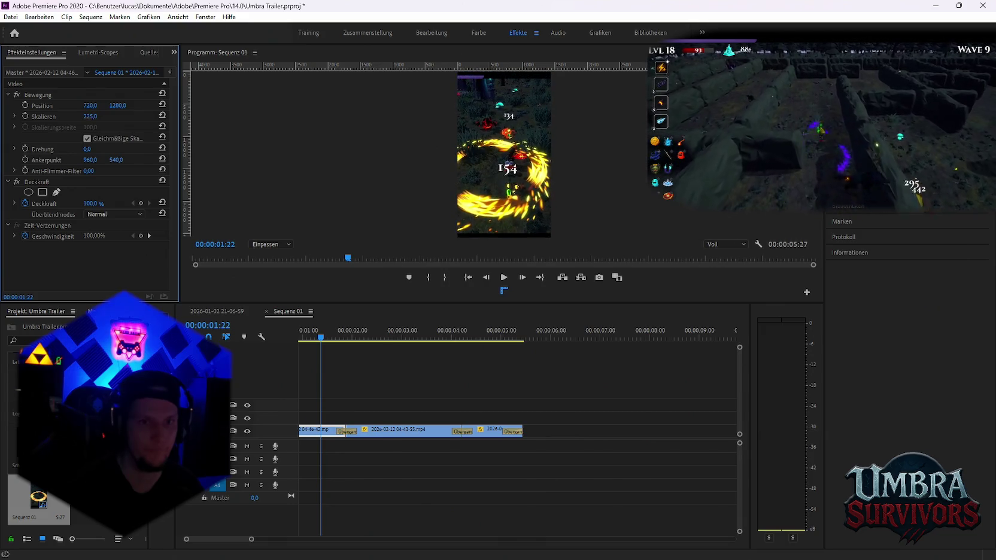
{"action": "left_click", "coordinate": [391, 431]}
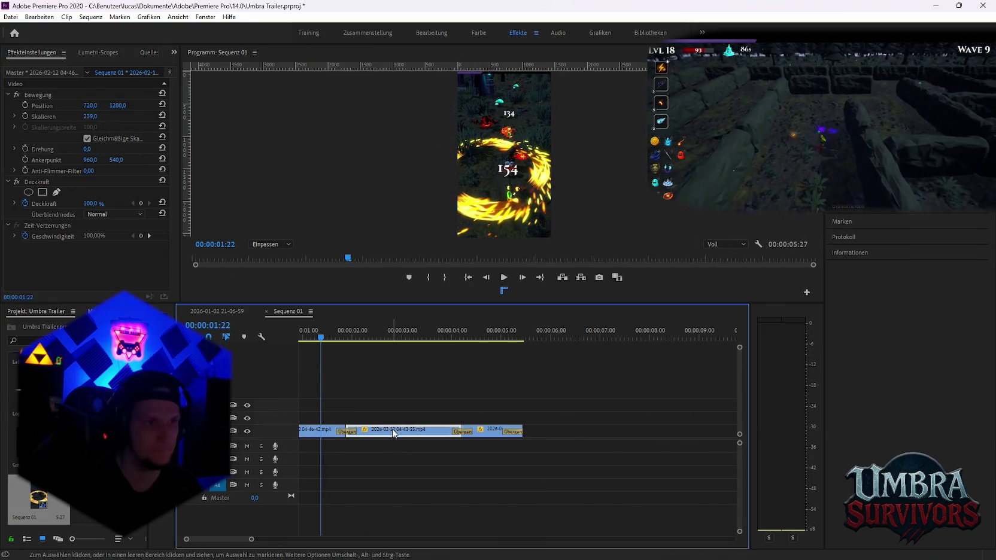
{"action": "left_click", "coordinate": [93, 116]}
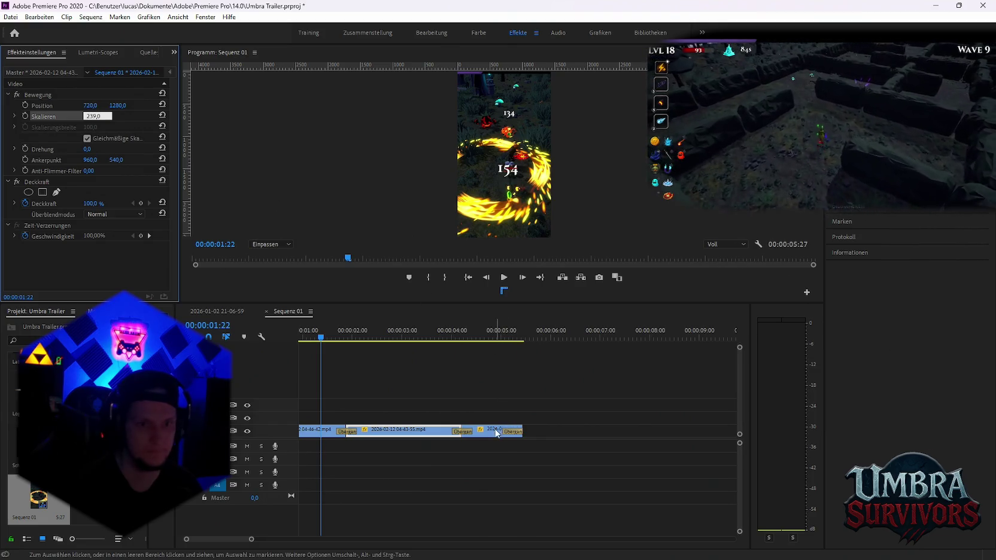
{"action": "key", "text": "Return"}
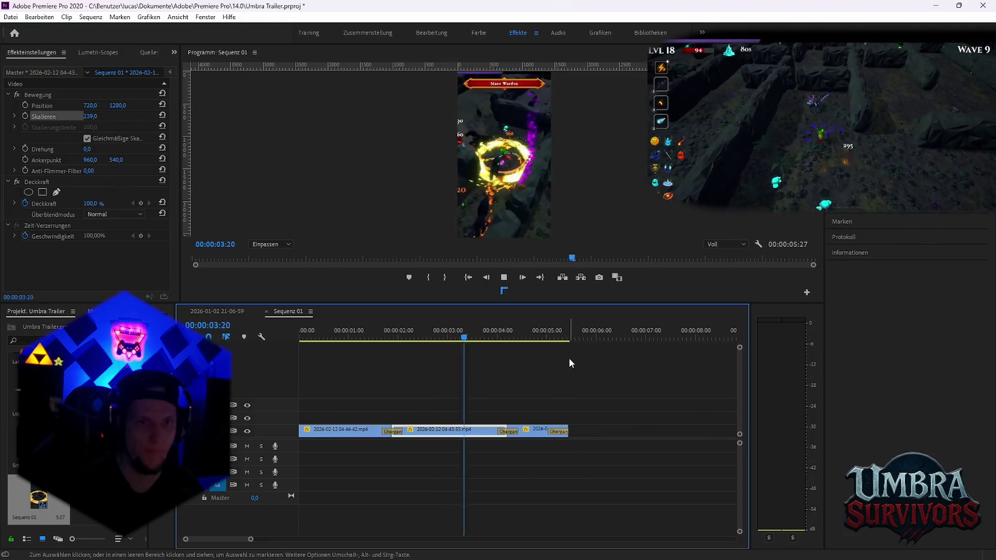
{"action": "key", "text": "space"}
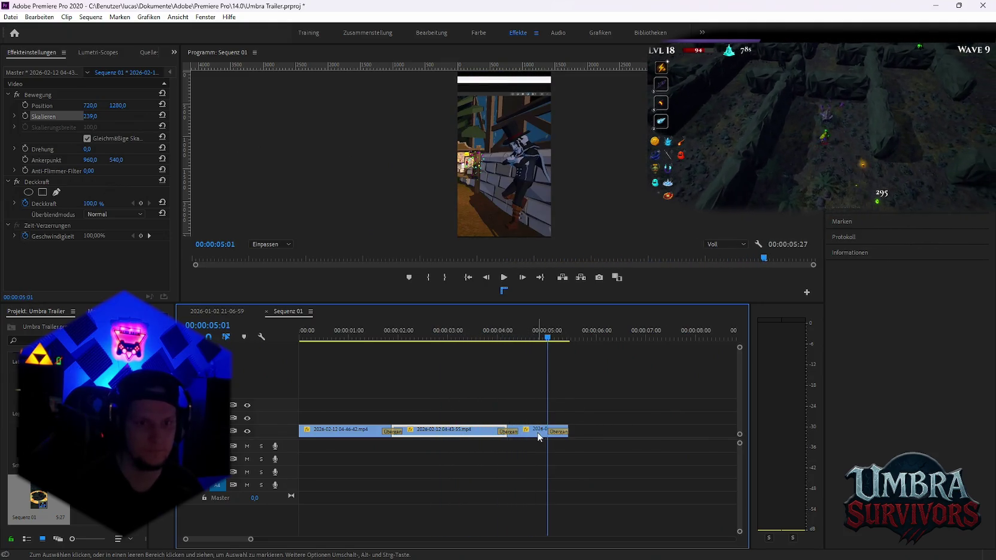
Scale the last clip to 331.6 and shift its X position to about -1111.7 to frame the character.
{"action": "left_click", "coordinate": [538, 432]}
{"action": "left_click_drag", "start_coordinate": [90, 116], "coordinate": [168, 116]}
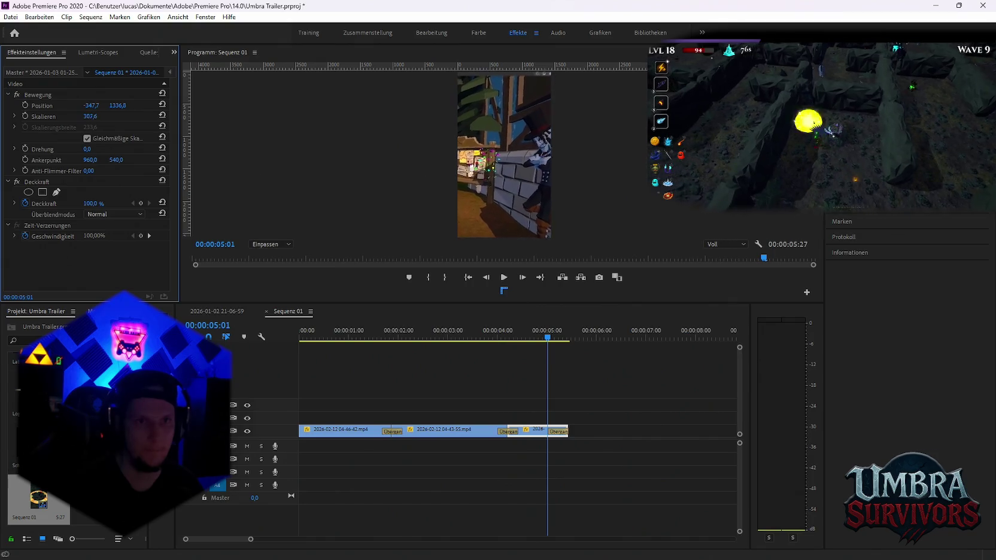
{"action": "left_click_drag", "start_coordinate": [91, 105], "coordinate": [47, 105]}
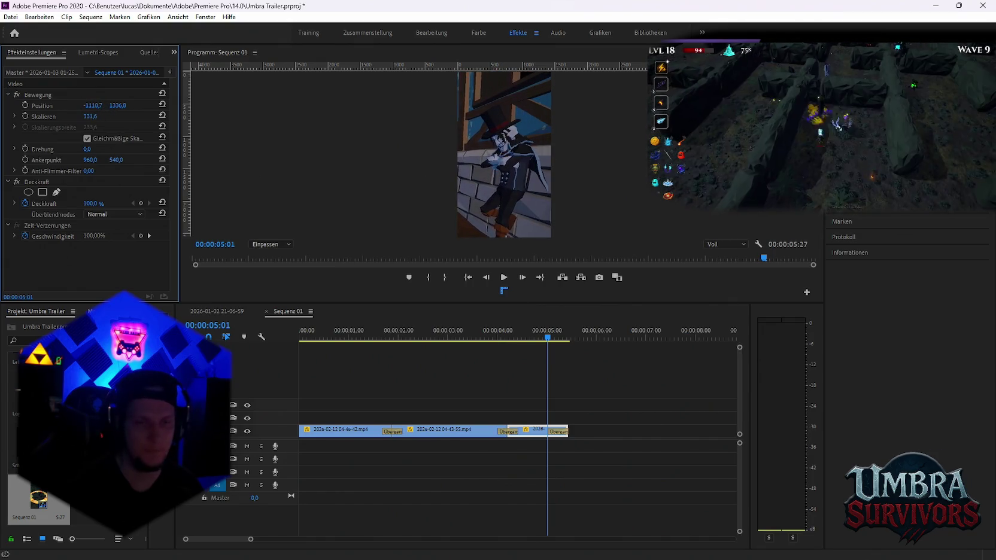
{"action": "key", "text": "minus"}
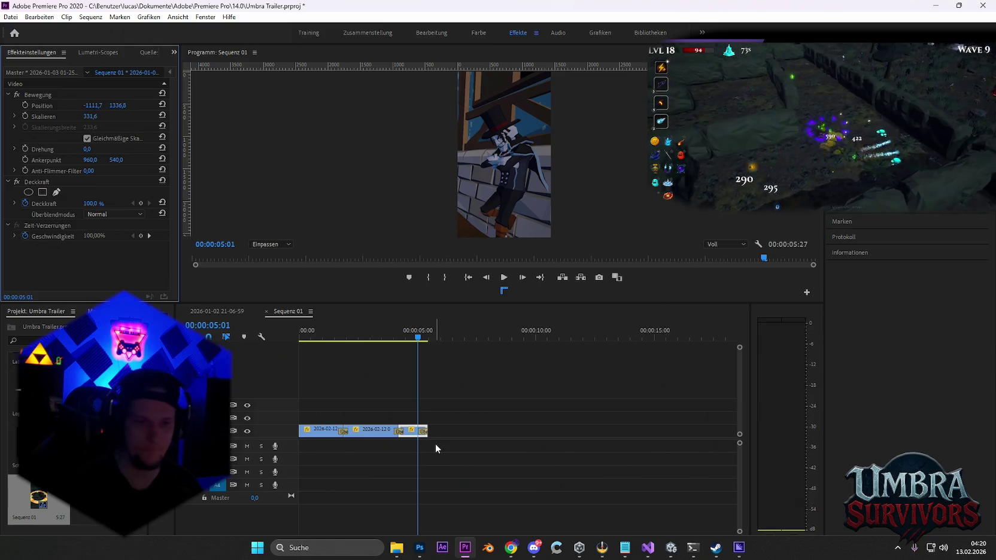
{"action": "left_click", "coordinate": [737, 407]}
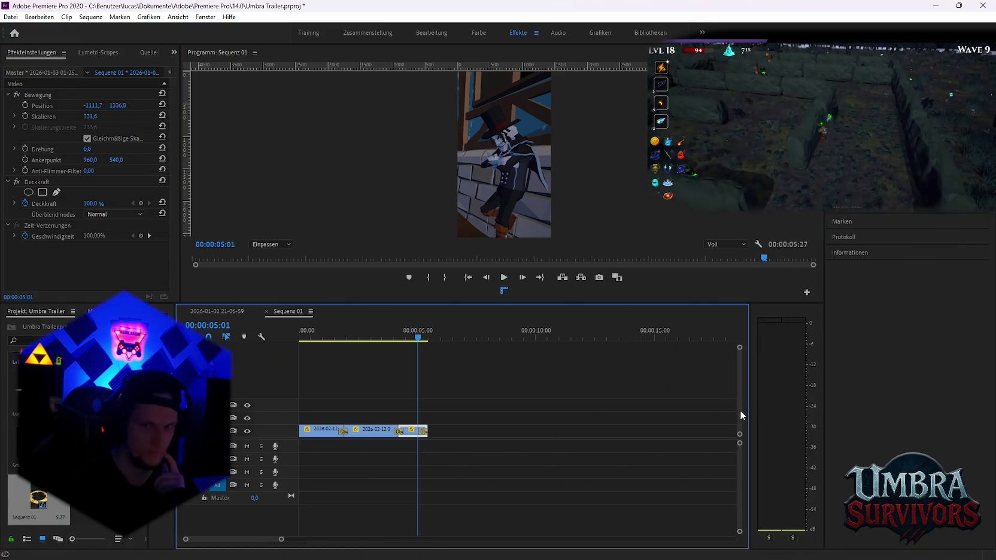
In Unity, browse AUDIO > Dungeon Audio > FX > Events and preview the Event 3 sound.
{"action": "mouse_move", "coordinate": [396, 548]}
{"action": "left_click", "coordinate": [678, 549]}
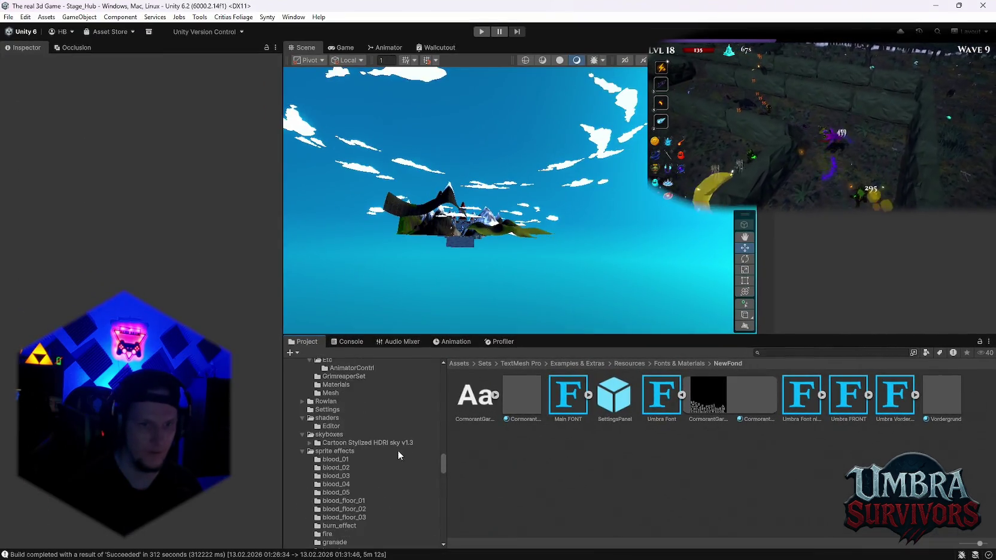
{"action": "left_click_drag", "start_coordinate": [446, 461], "coordinate": [444, 383]}
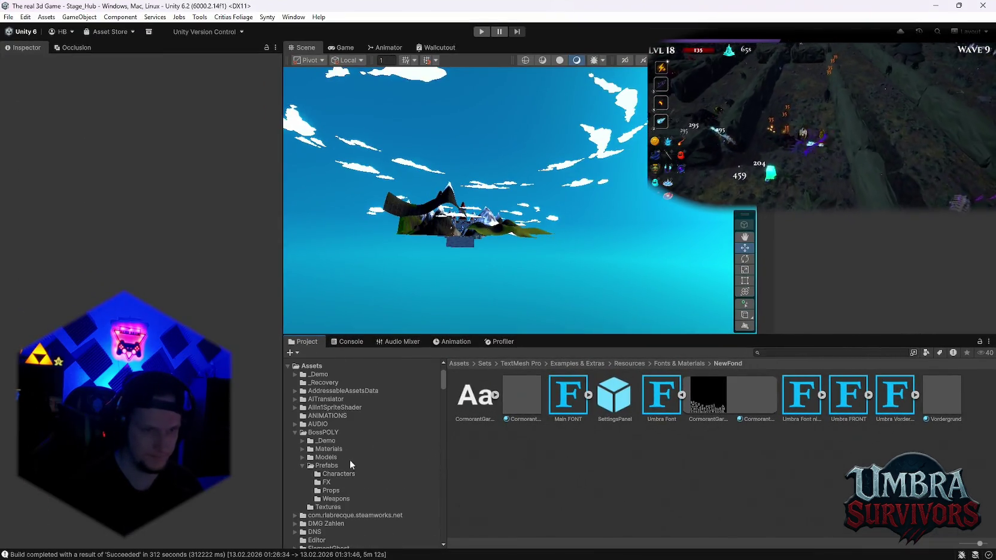
{"action": "left_click", "coordinate": [295, 424], "text": "alt"}
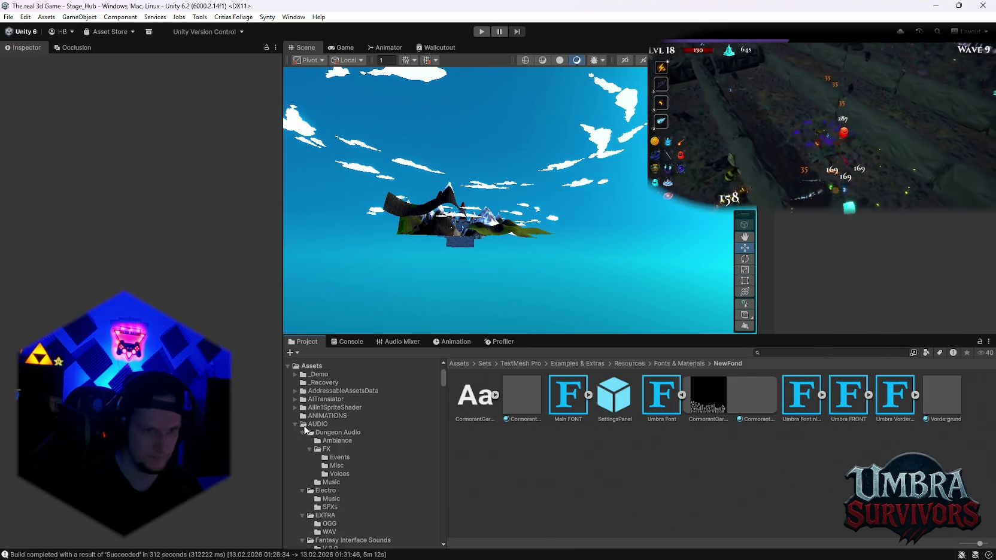
{"action": "left_click", "coordinate": [339, 458]}
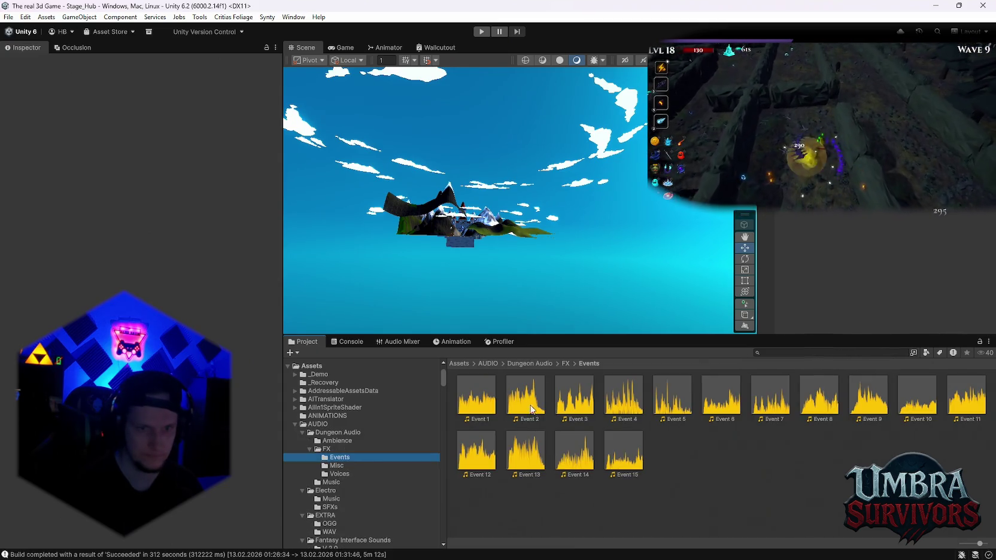
{"action": "double_click", "coordinate": [573, 395]}
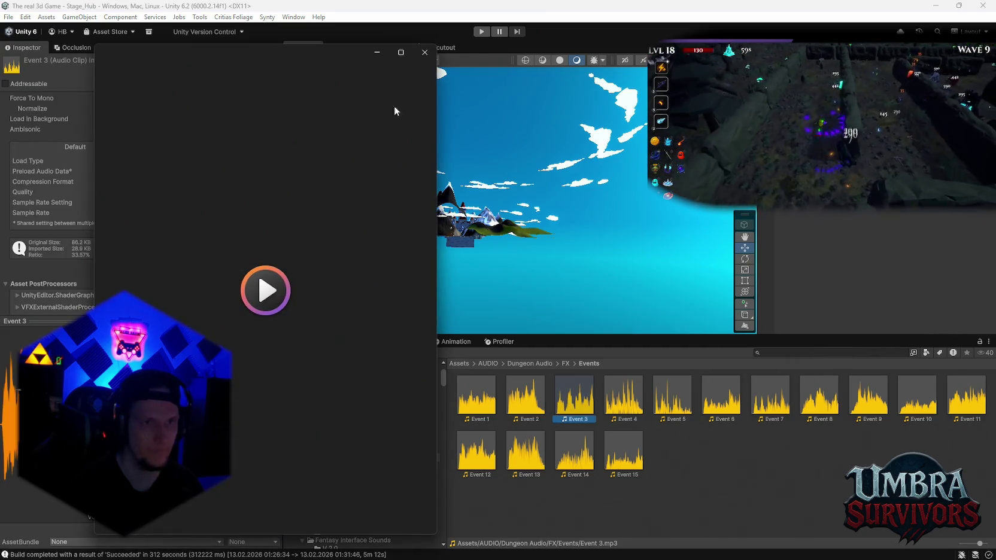
{"action": "left_click", "coordinate": [425, 54]}
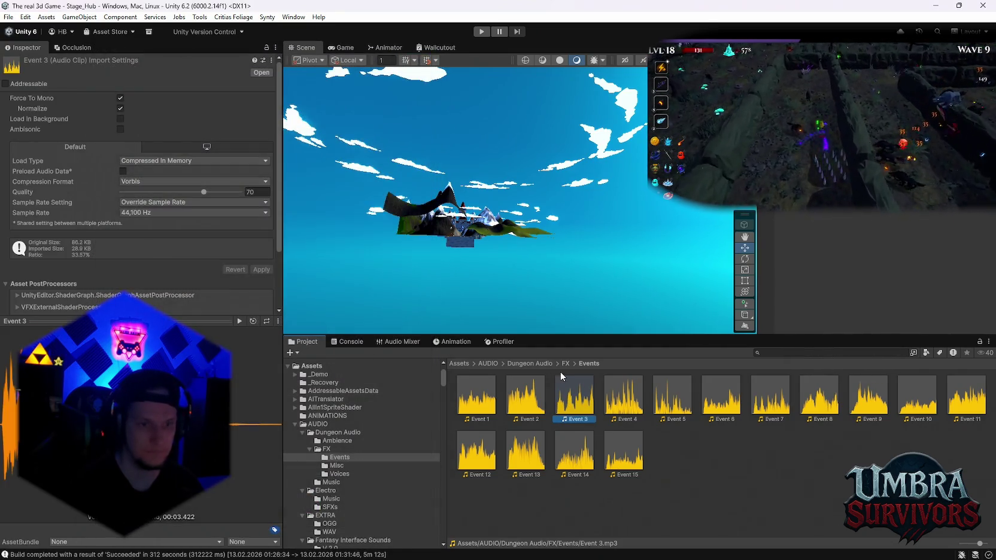
{"action": "scroll", "coordinate": [359, 498], "scroll_direction": "down", "scroll_amount": 2}
{"action": "scroll", "coordinate": [366, 497], "scroll_direction": "down", "scroll_amount": 3}
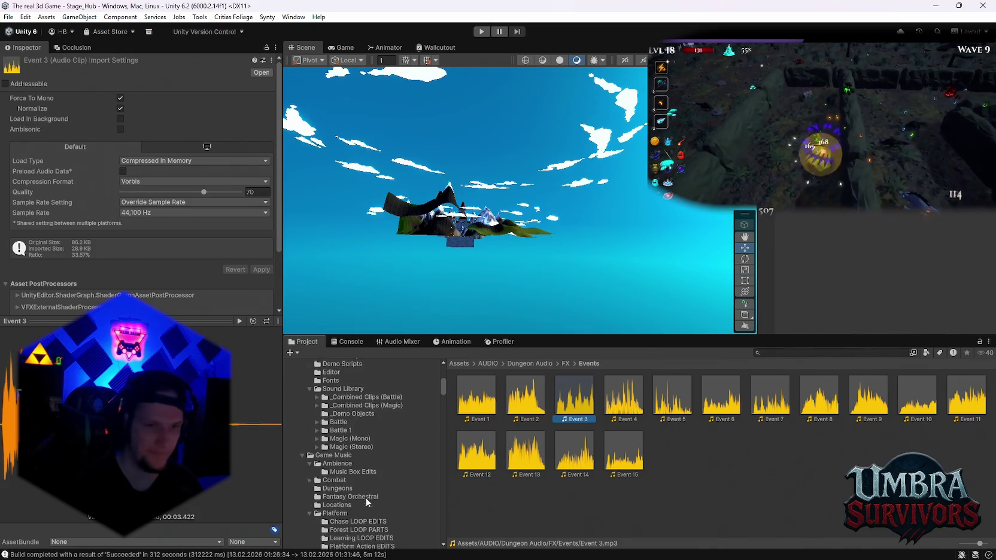
{"action": "scroll", "coordinate": [358, 477], "scroll_direction": "down", "scroll_amount": 2}
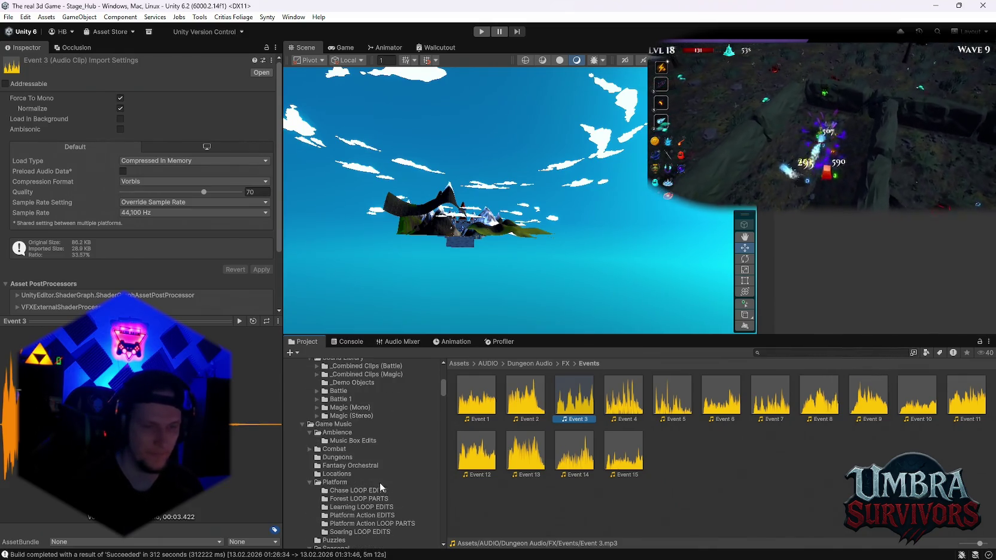
Search the project for 'forest' and select the Stage_Forest Musik clip.
{"action": "left_click", "coordinate": [781, 353]}
{"action": "type", "text": "f"}
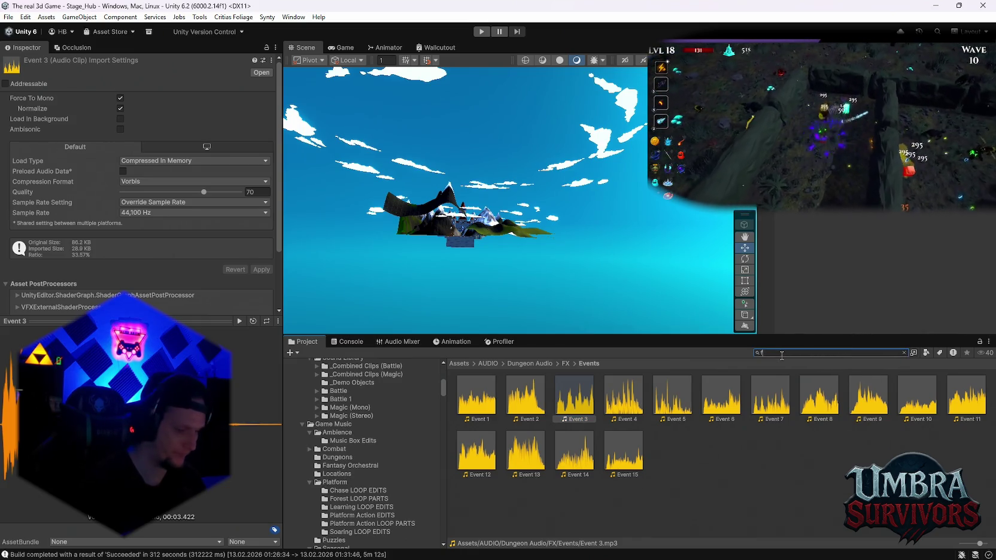
{"action": "type", "text": "orest"}
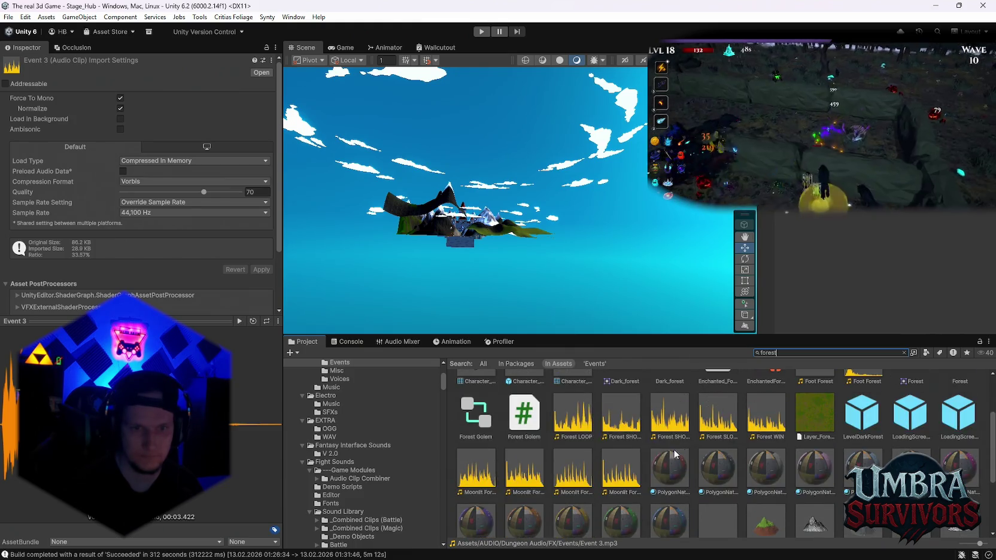
{"action": "left_click", "coordinate": [580, 425]}
{"action": "scroll", "coordinate": [628, 454], "scroll_direction": "down", "scroll_amount": 3}
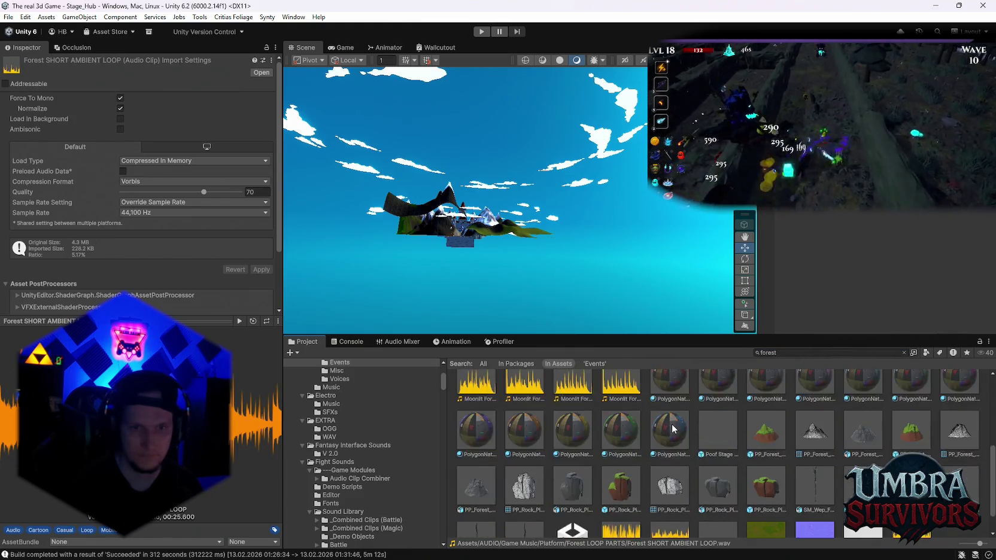
{"action": "scroll", "coordinate": [631, 491], "scroll_direction": "down", "scroll_amount": 2}
{"action": "left_click", "coordinate": [636, 513]}
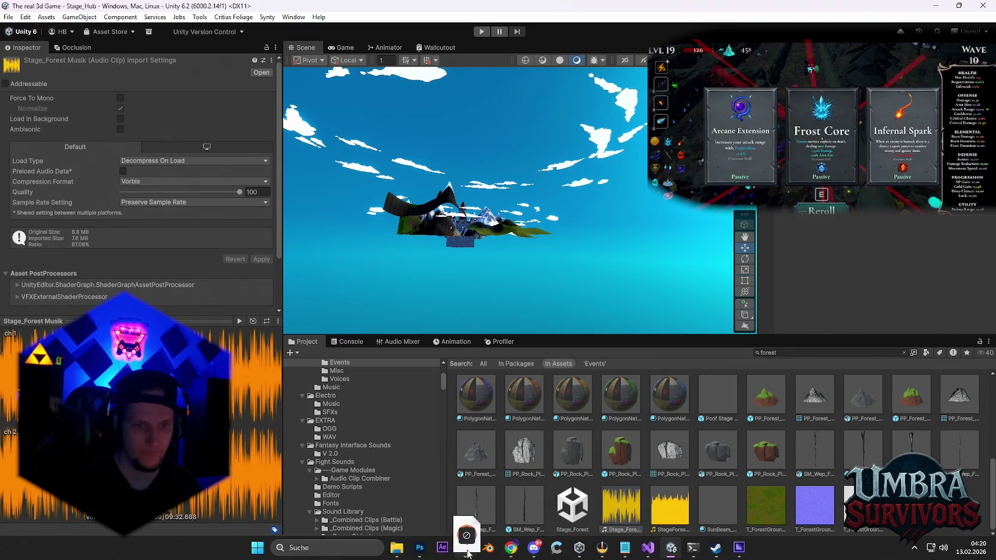
Place Stage_Forest Musik.mp3 on audio track A1 under the gameplay clips in Premiere.
{"action": "left_click", "coordinate": [465, 548]}
{"action": "left_click_drag", "start_coordinate": [306, 450], "coordinate": [308, 450]}
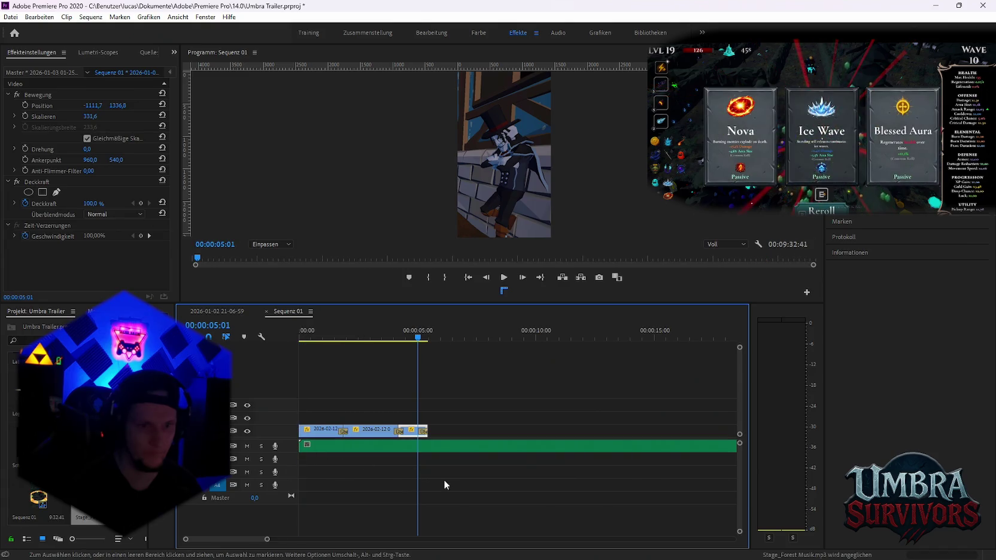
{"action": "key", "text": "minus"}
{"action": "key", "text": "minus"}
{"action": "key", "text": "minus"}
{"action": "key", "text": "minus"}
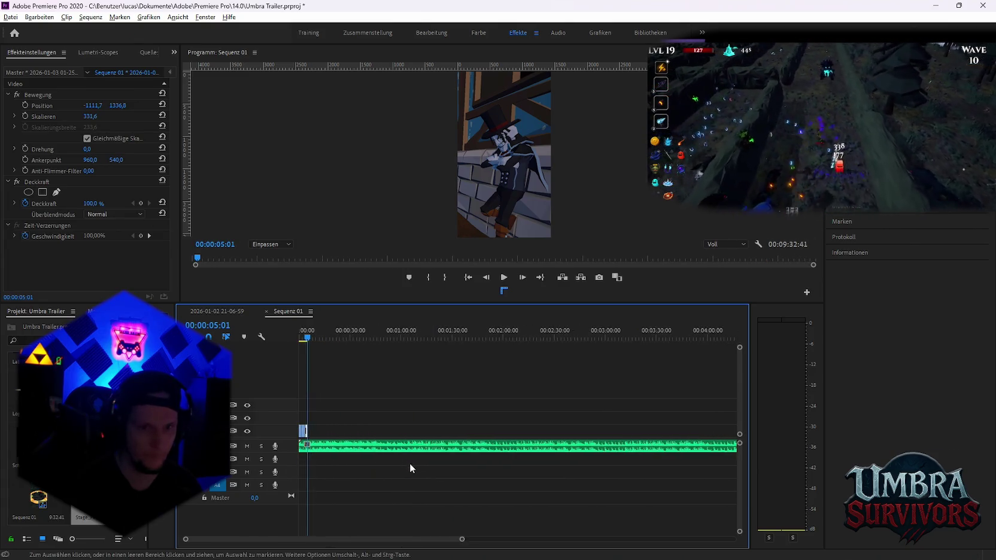
{"action": "key", "text": "minus"}
{"action": "key", "text": "minus"}
{"action": "scroll", "coordinate": [344, 464], "scroll_direction": "up", "scroll_amount": 3}
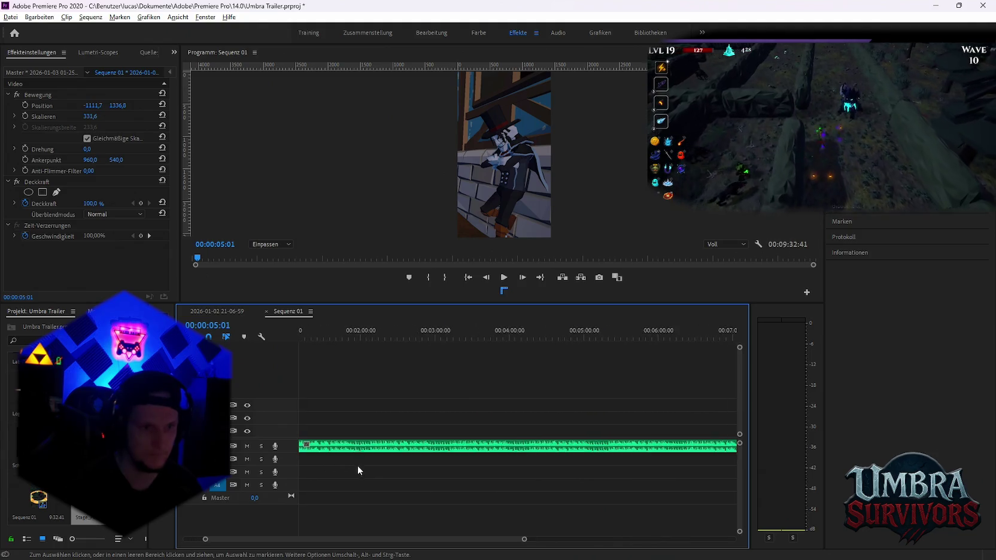
{"action": "scroll", "coordinate": [365, 460], "scroll_direction": "up", "scroll_amount": 2}
{"action": "scroll", "coordinate": [368, 455], "scroll_direction": "up", "scroll_amount": 2}
{"action": "scroll", "coordinate": [363, 453], "scroll_direction": "up", "scroll_amount": 3}
{"action": "scroll", "coordinate": [363, 453], "scroll_direction": "up", "scroll_amount": 3}
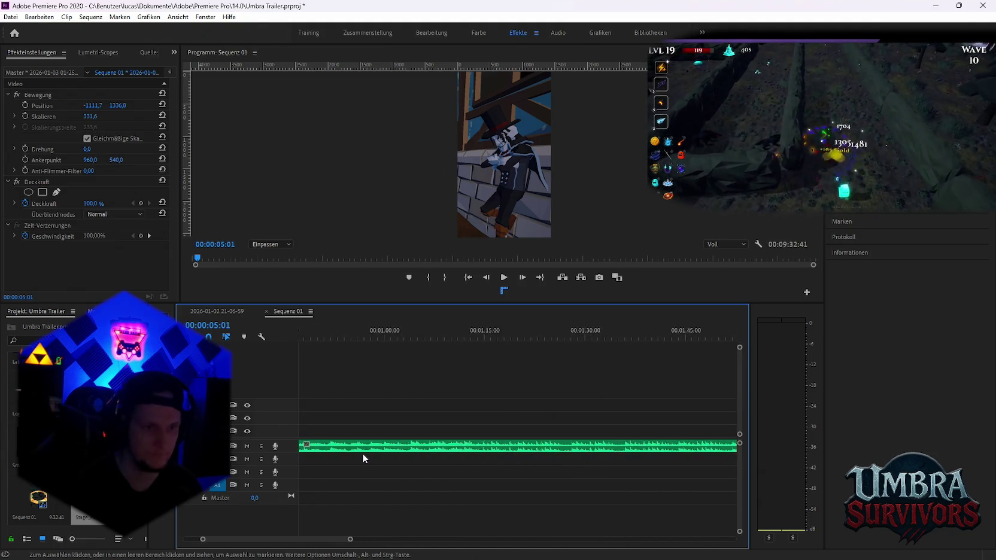
{"action": "scroll", "coordinate": [362, 453], "scroll_direction": "up", "scroll_amount": 3}
{"action": "scroll", "coordinate": [361, 453], "scroll_direction": "up", "scroll_amount": 3}
{"action": "scroll", "coordinate": [324, 455], "scroll_direction": "up", "scroll_amount": 2}
{"action": "scroll", "coordinate": [344, 458], "scroll_direction": "up", "scroll_amount": 2}
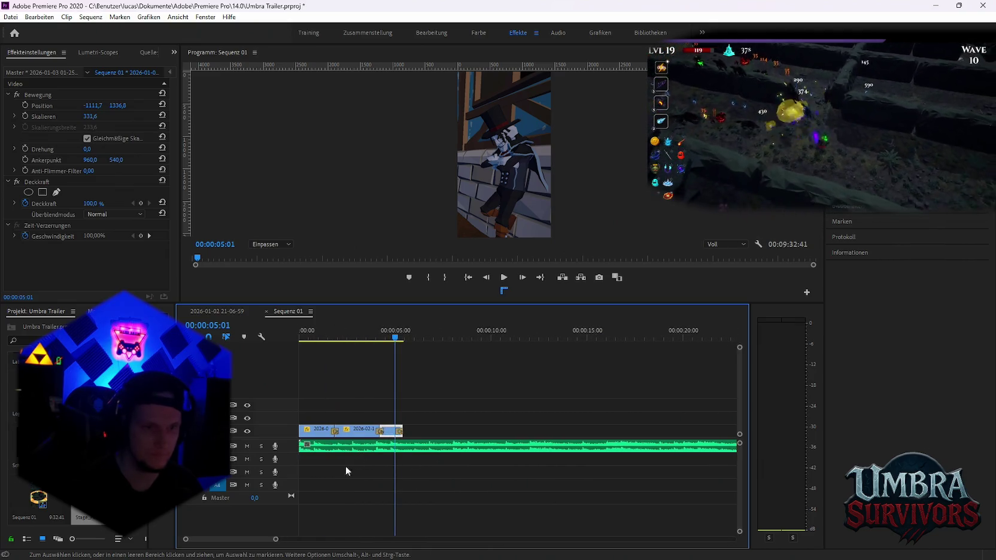
Razor the music where the video clips end and delete the leftover part.
{"action": "key", "text": "c"}
{"action": "left_click", "coordinate": [411, 448]}
{"action": "key", "text": "v"}
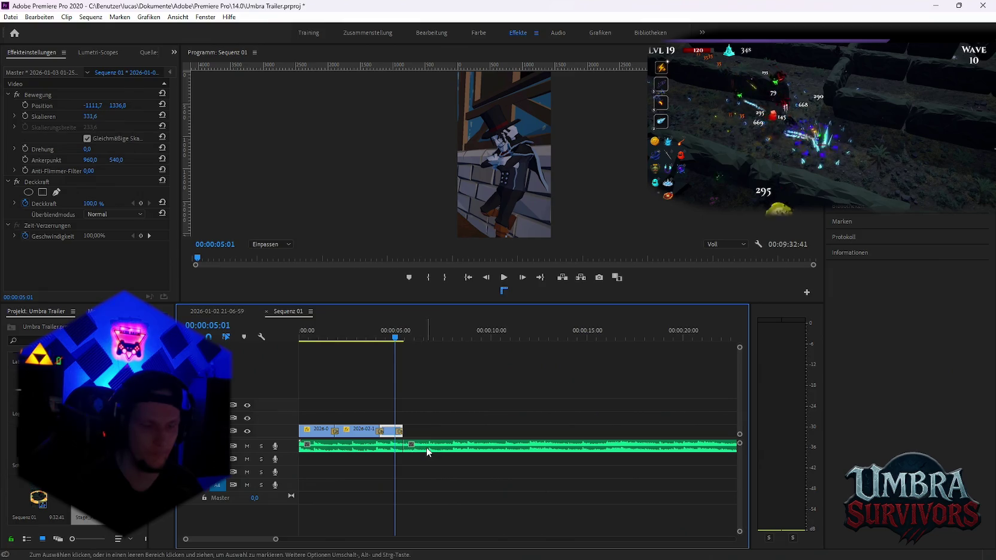
{"action": "left_click", "coordinate": [427, 448]}
{"action": "key", "text": "Delete"}
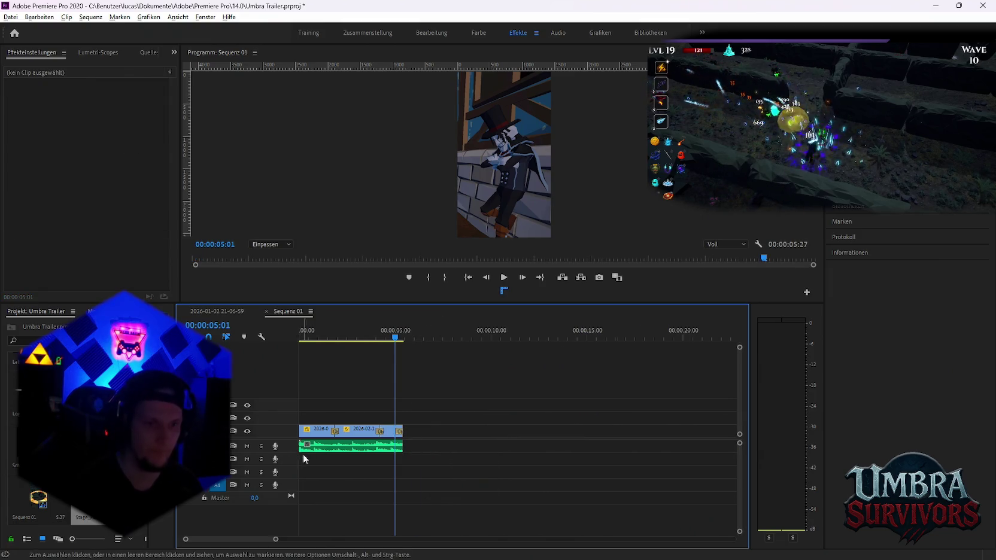
Enlarge the V1 and A1 track heights and select the Stage_Forest music clip.
{"action": "key", "text": "equal"}
{"action": "left_click_drag", "start_coordinate": [290, 453], "coordinate": [290, 477]}
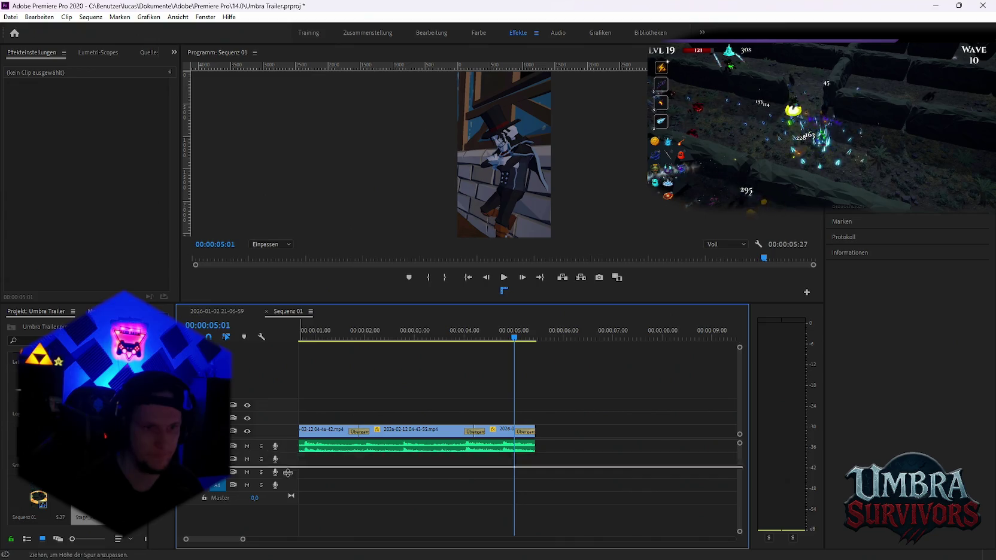
{"action": "left_click_drag", "start_coordinate": [288, 425], "coordinate": [288, 400]}
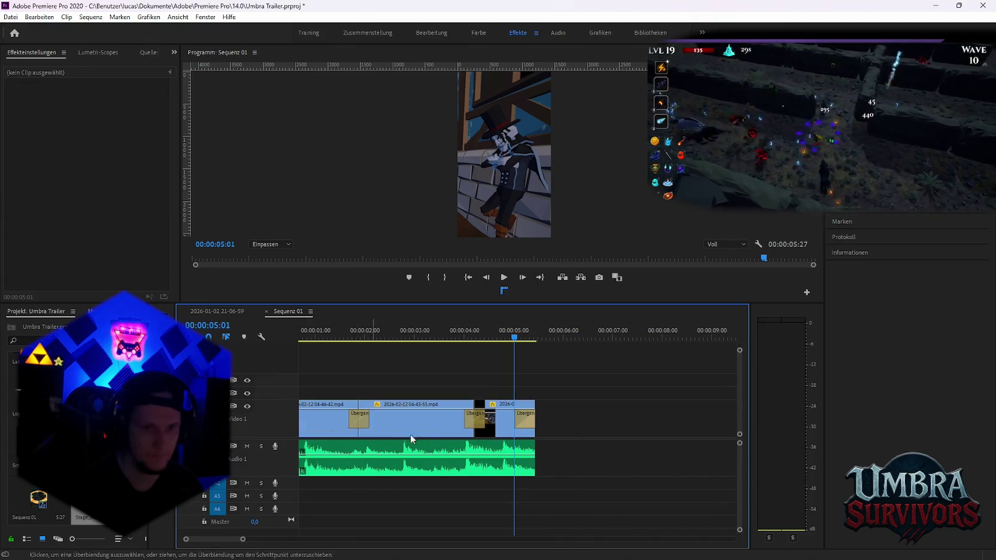
{"action": "left_click", "coordinate": [532, 461]}
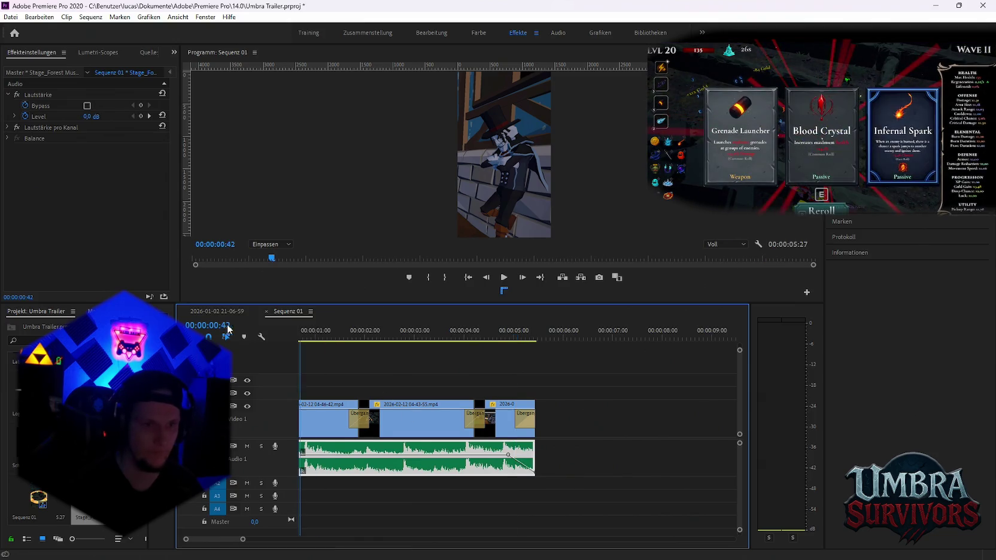
Play back the quieter music and extend the music clip slightly past the video clips.
{"action": "key", "text": "space"}
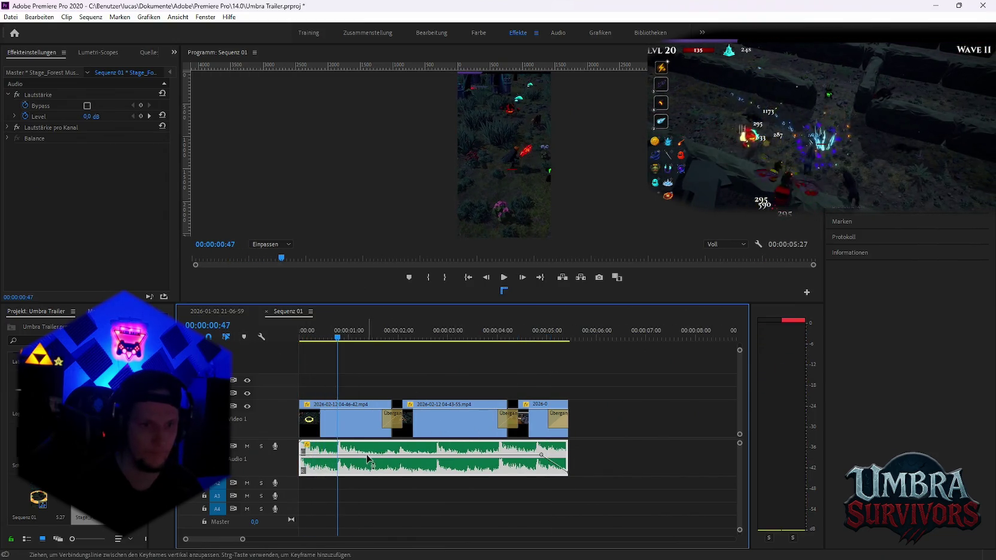
{"action": "key", "text": "space"}
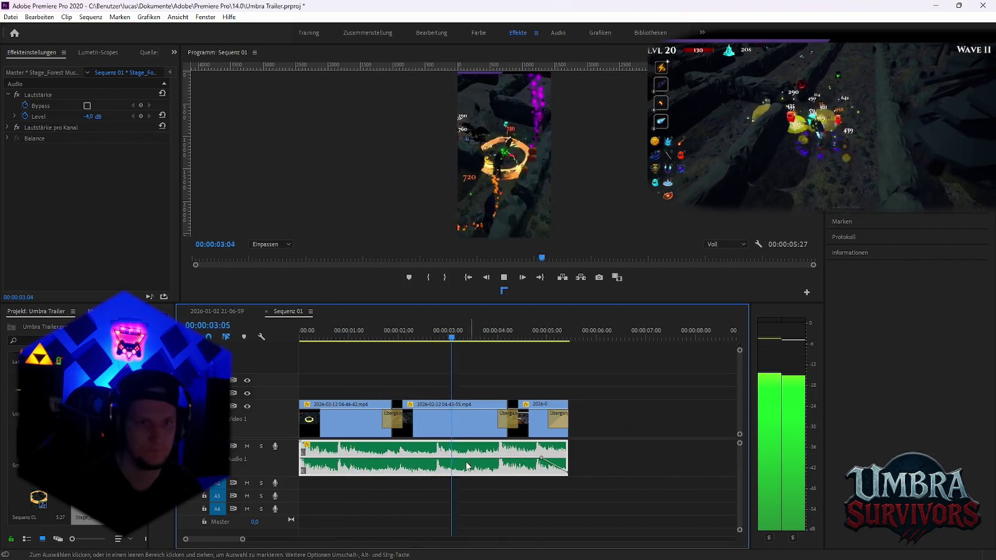
{"action": "key", "text": "space"}
{"action": "key", "text": "space"}
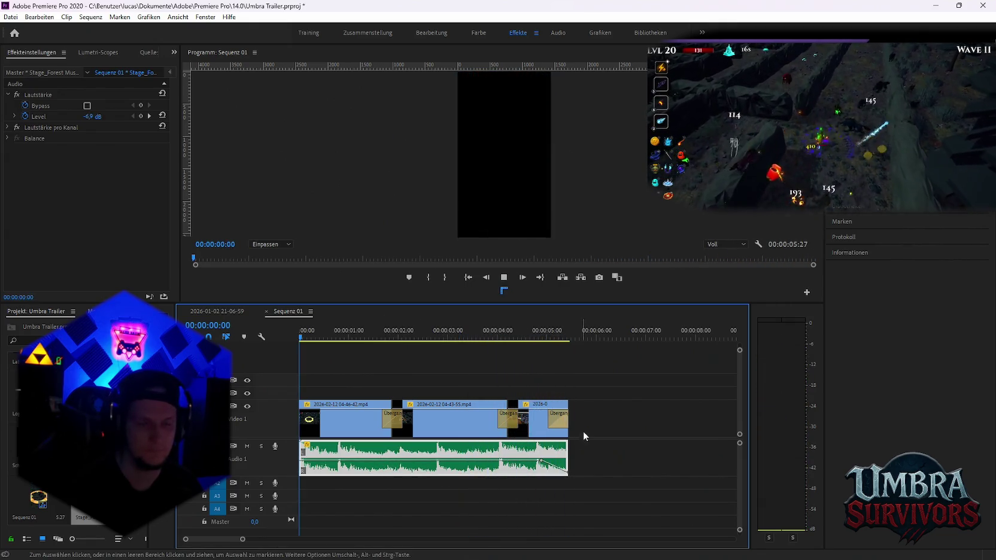
{"action": "key", "text": "minus"}
{"action": "key", "text": "minus"}
{"action": "key", "text": "minus"}
{"action": "key", "text": "space"}
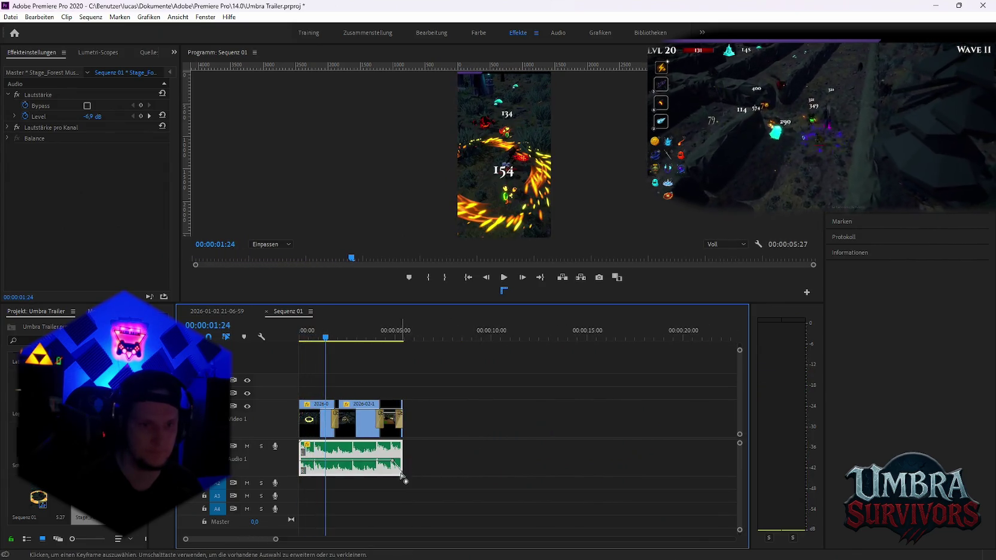
{"action": "left_click_drag", "start_coordinate": [408, 457], "coordinate": [435, 459]}
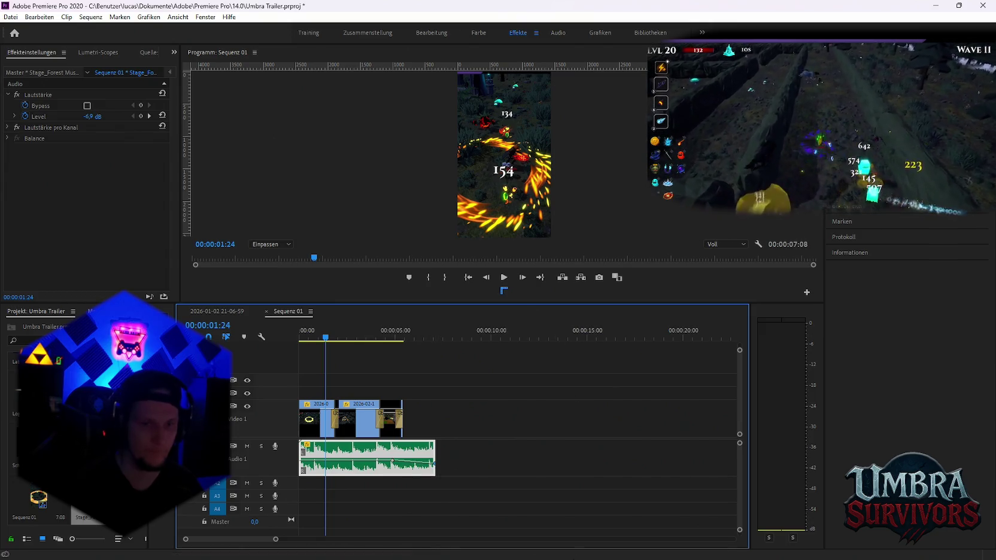
Copy the Main Menü clip and its audio from the 21-06-59 sequence to follow the gameplay in Sequenz 01.
{"action": "left_click", "coordinate": [215, 311]}
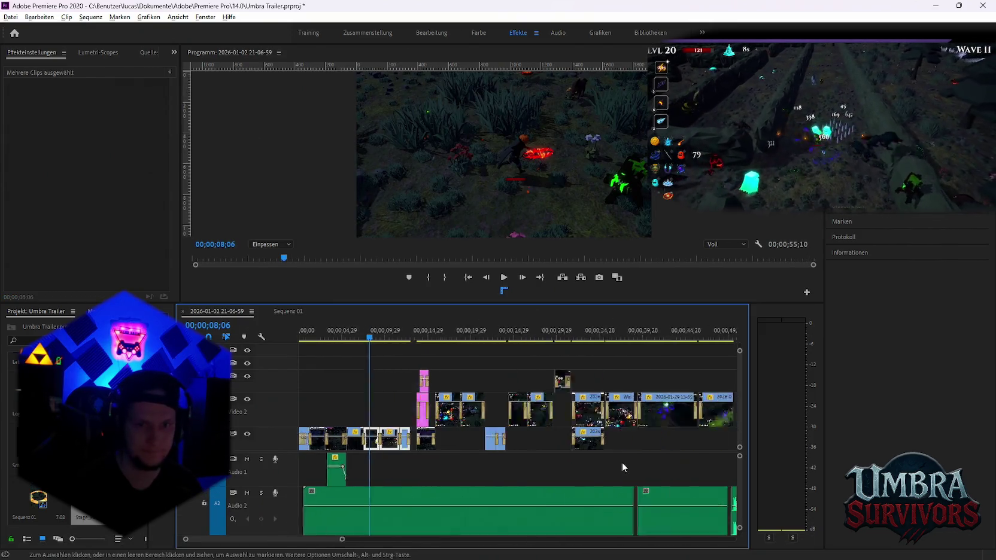
{"action": "scroll", "coordinate": [528, 442], "scroll_direction": "down", "scroll_amount": 10}
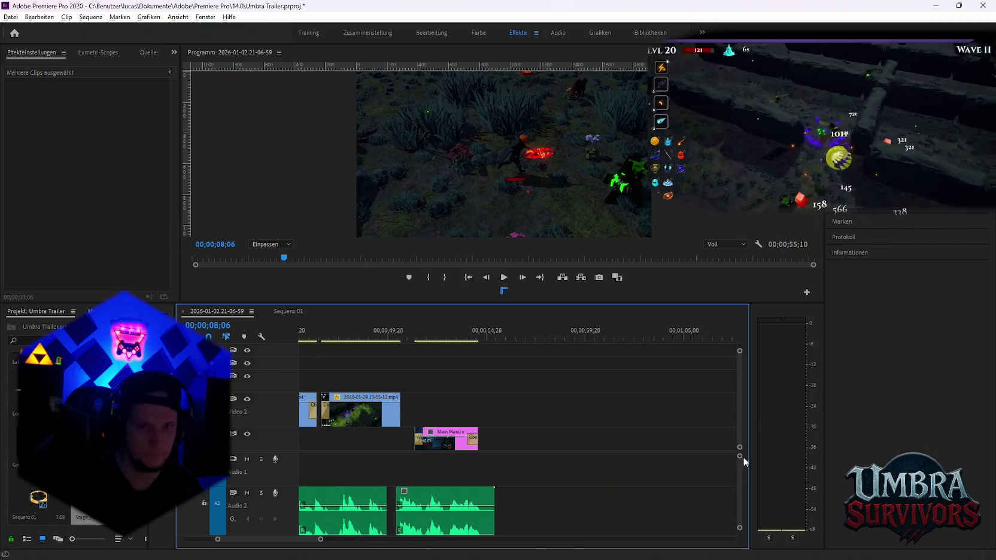
{"action": "scroll", "coordinate": [539, 471], "scroll_direction": "up", "scroll_amount": 2}
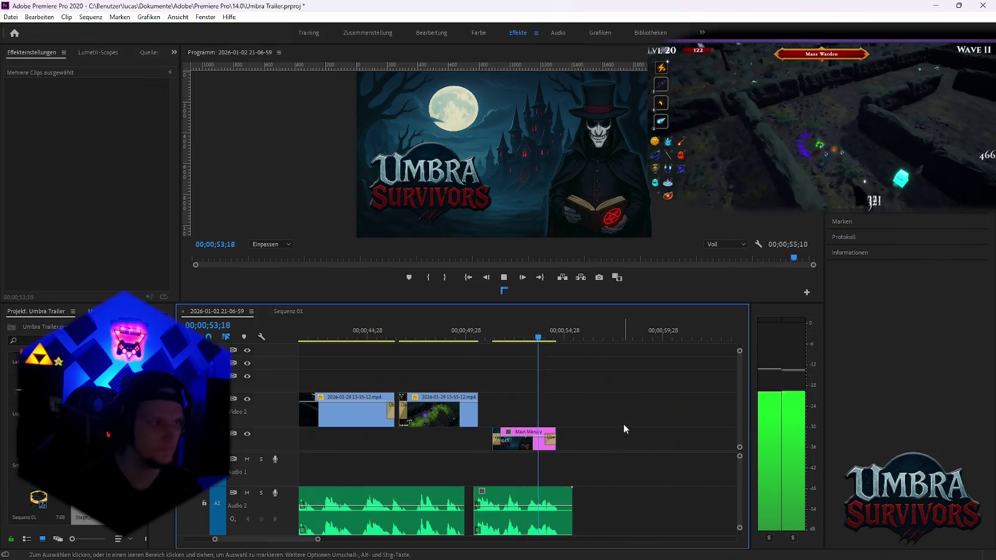
{"action": "key", "text": "space"}
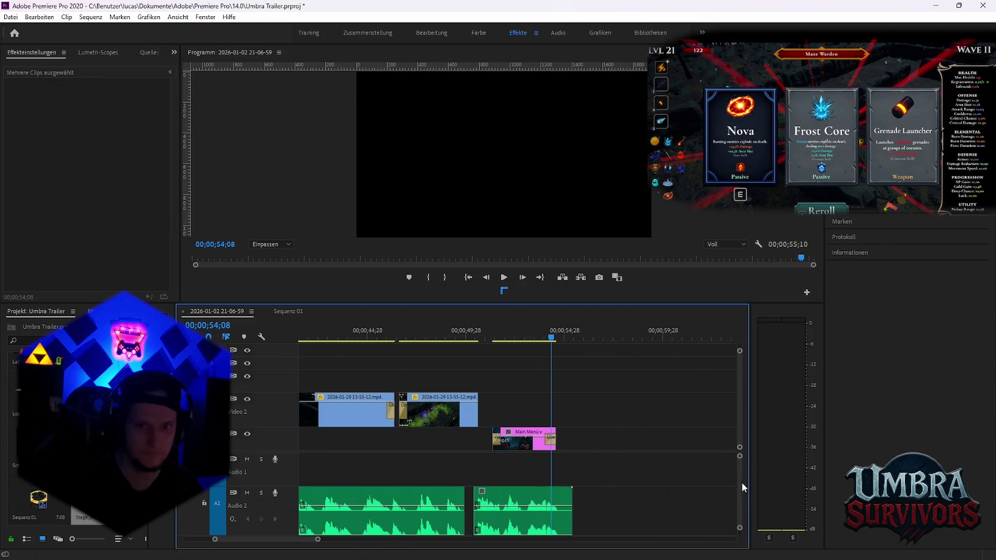
{"action": "left_click_drag", "start_coordinate": [635, 383], "coordinate": [500, 519]}
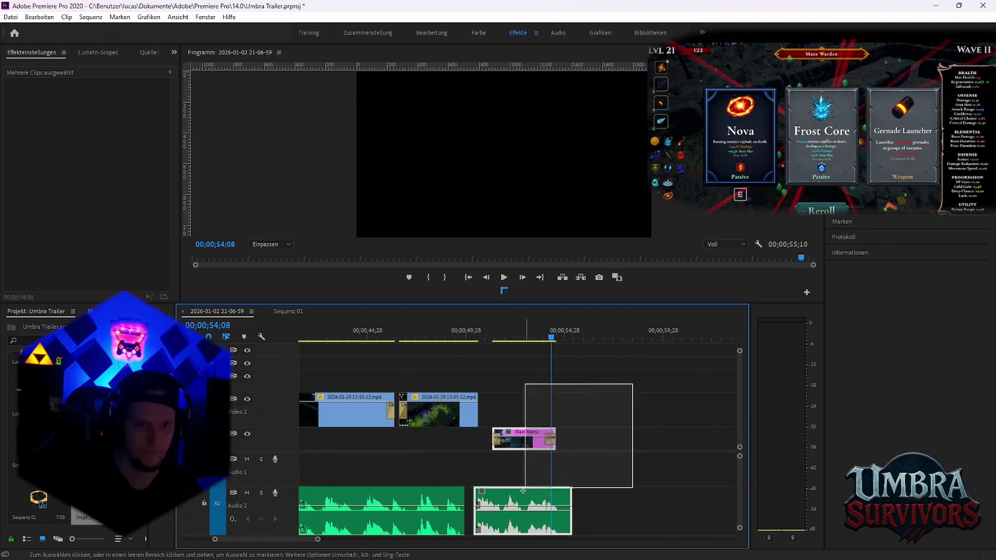
{"action": "left_click", "coordinate": [283, 312]}
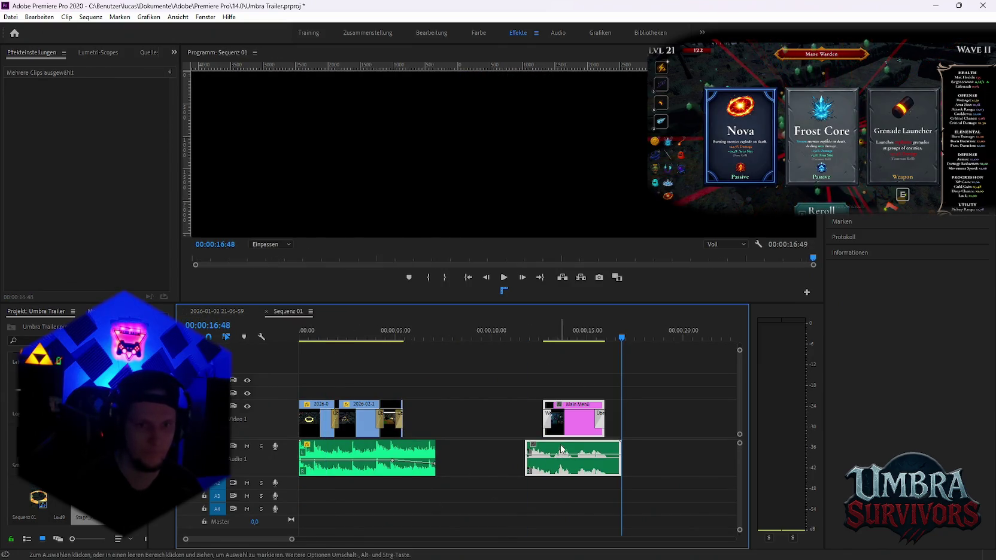
{"action": "mouse_move", "coordinate": [560, 449]}
{"action": "left_mouse_down"}
{"action": "mouse_move", "coordinate": [493, 455]}
{"action": "mouse_move", "coordinate": [471, 485]}
{"action": "mouse_move", "coordinate": [416, 485]}
{"action": "left_mouse_up"}
Preview the new ending and frame the UMBRA SURVIVORS title at scale 192, position 1845/1280.
{"action": "left_click", "coordinate": [313, 338]}
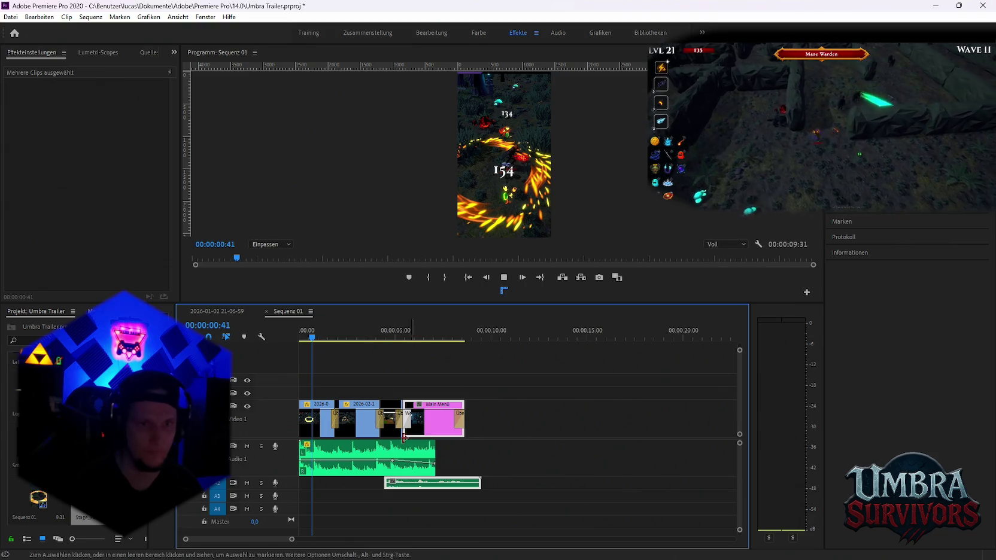
{"action": "key", "text": "space"}
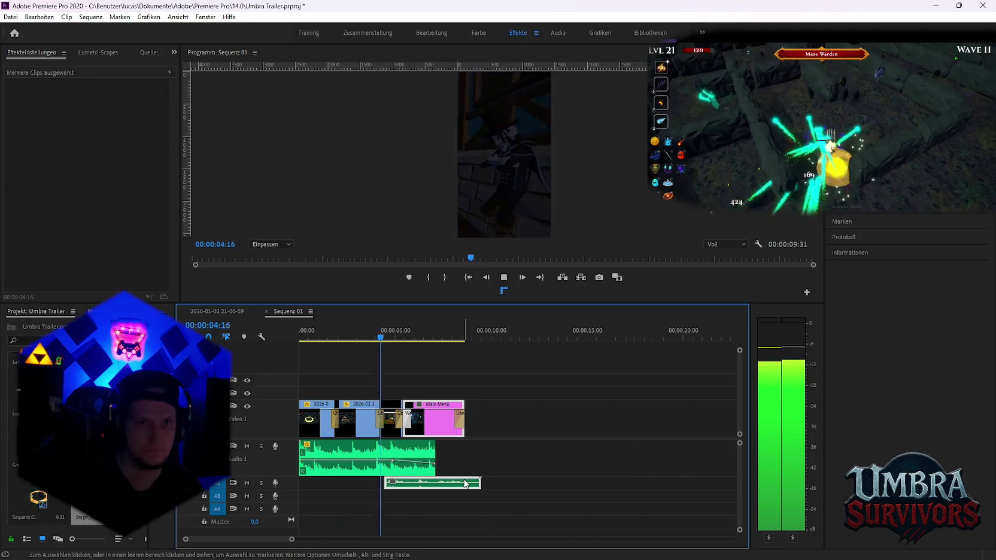
{"action": "key", "text": "space"}
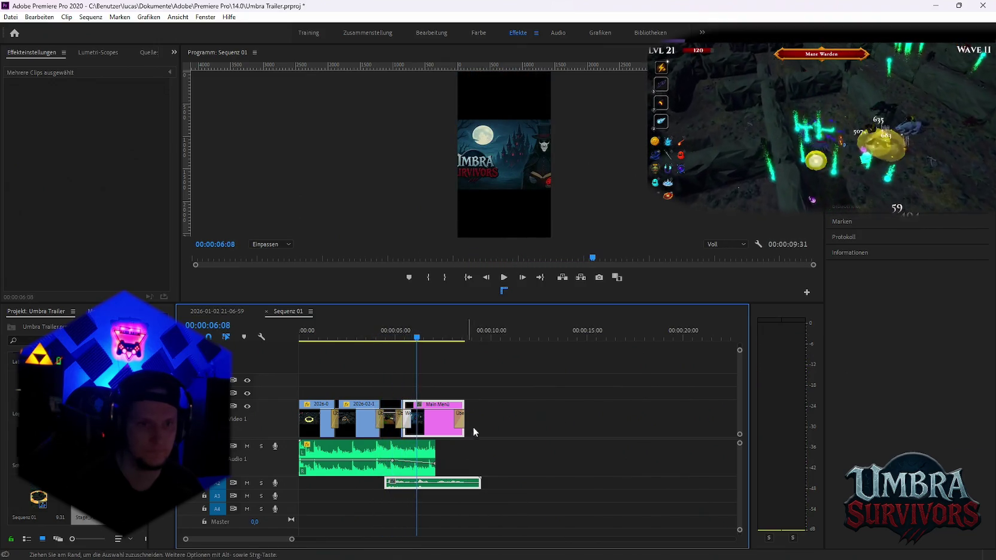
{"action": "left_click", "coordinate": [436, 426]}
{"action": "left_click_drag", "start_coordinate": [95, 119], "coordinate": [187, 119]}
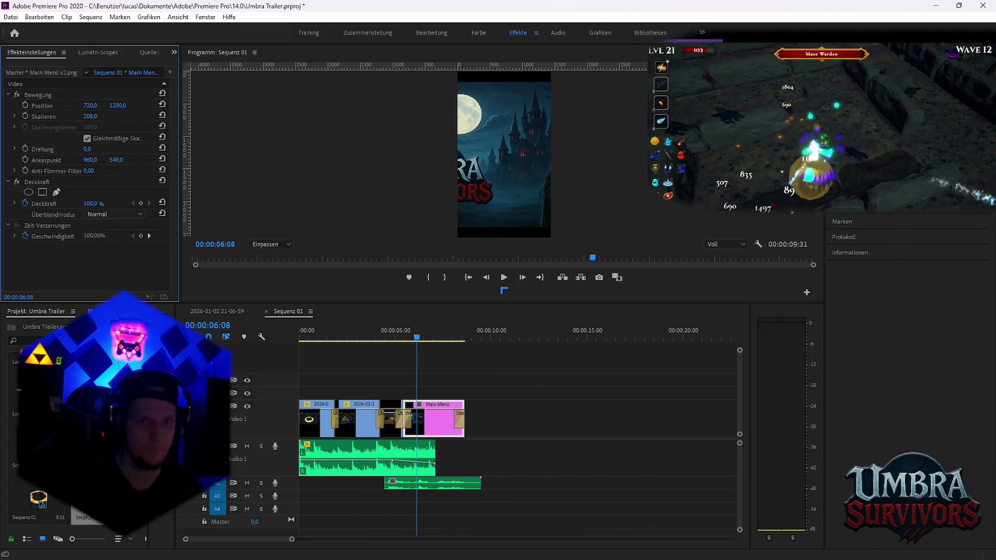
{"action": "left_click_drag", "start_coordinate": [127, 109], "coordinate": [164, 111]}
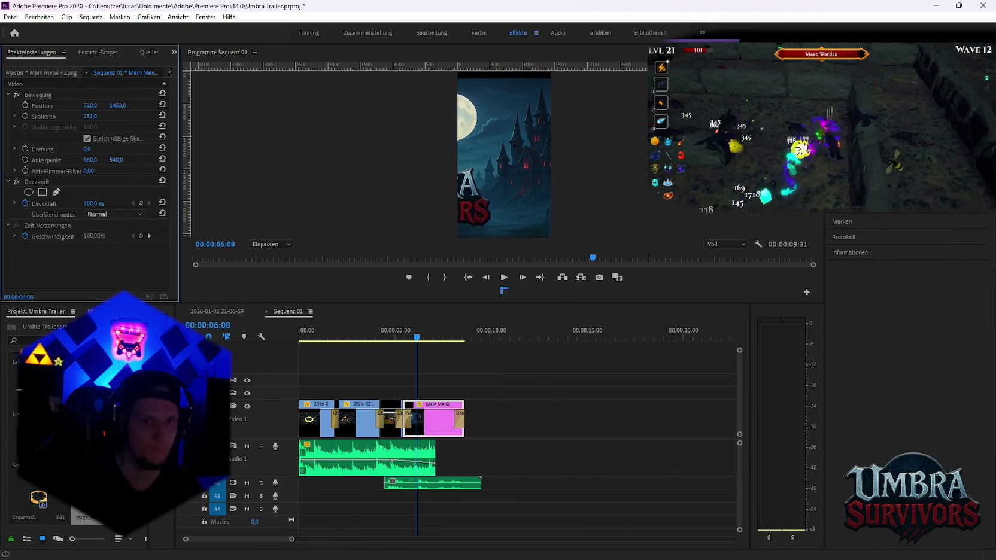
{"action": "left_click_drag", "start_coordinate": [92, 107], "coordinate": [154, 141]}
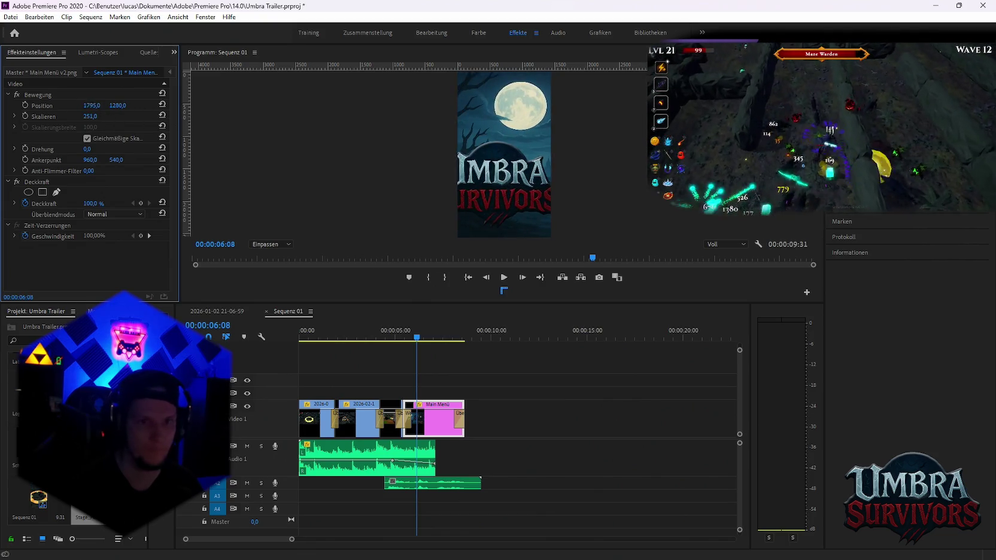
{"action": "left_click_drag", "start_coordinate": [90, 120], "coordinate": [83, 120]}
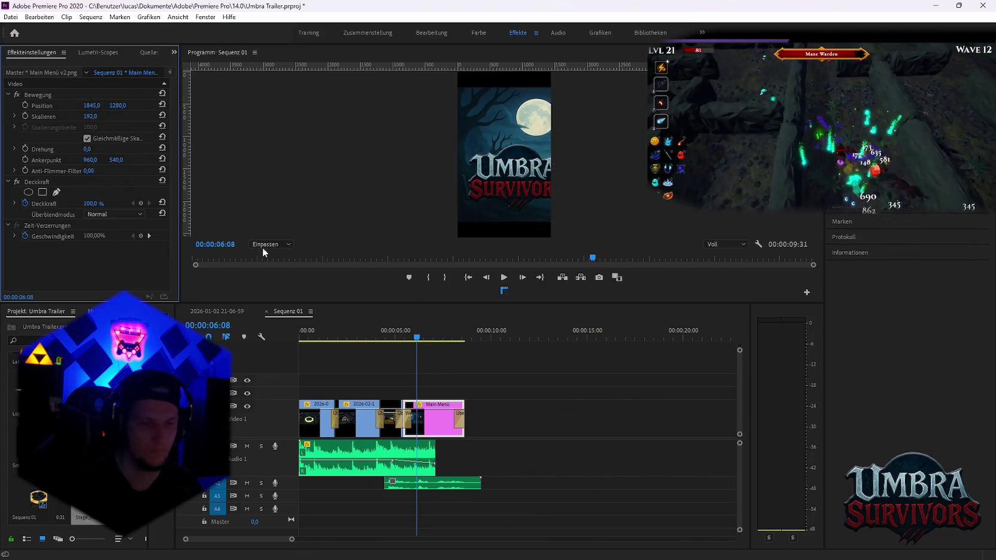
Delete the Main Menü title clip from Sequenz 01's video track.
{"action": "left_click", "coordinate": [512, 397]}
{"action": "left_click", "coordinate": [442, 415]}
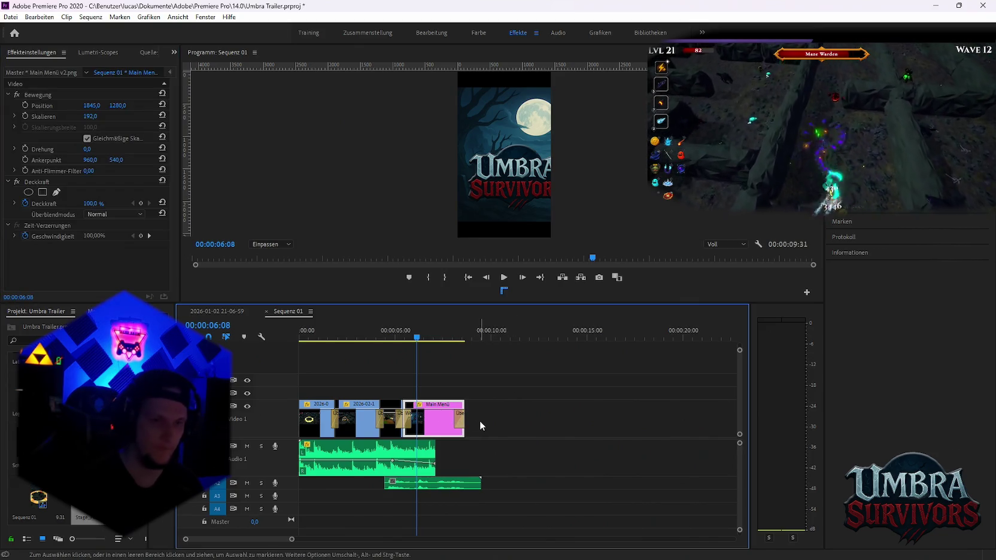
{"action": "key", "text": "Delete"}
{"action": "left_click", "coordinate": [229, 310]}
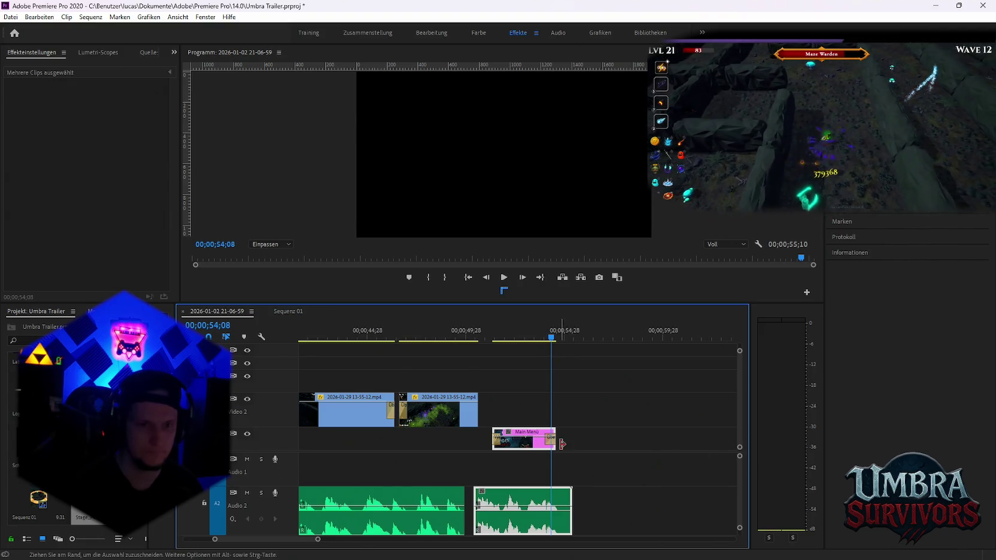
Go back to the Sequenz 01 tab.
{"action": "left_click", "coordinate": [282, 312]}
{"action": "mouse_move", "coordinate": [397, 557]}
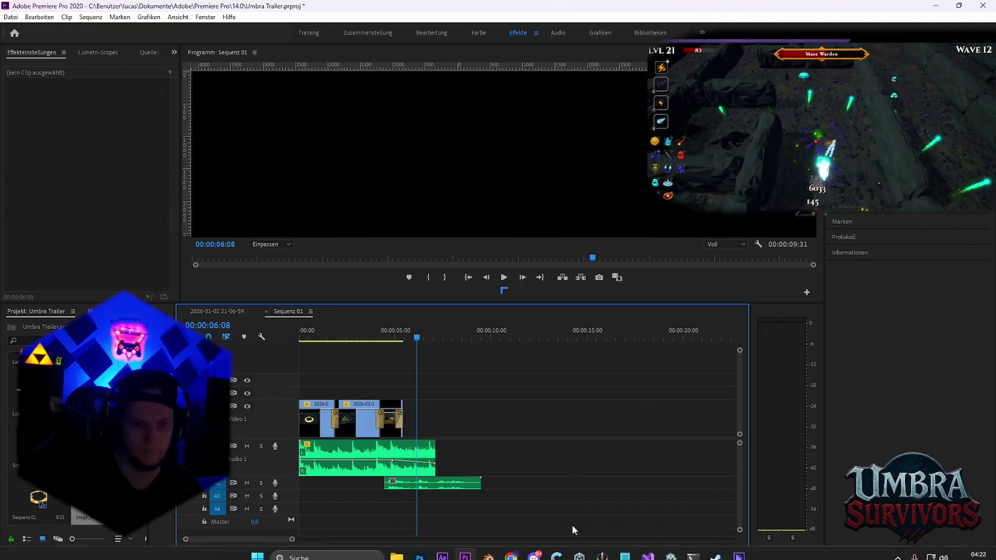
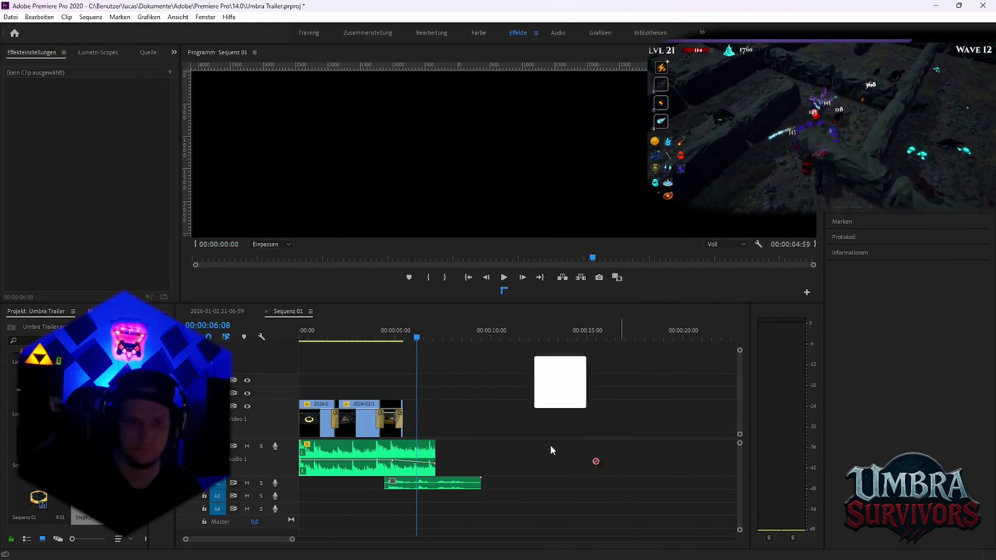
Add Logo twitter.png after the gameplay clips on Video 1 and apply Übergang zu Schwarz to its end.
{"action": "mouse_move", "coordinate": [551, 450]}
{"action": "left_mouse_down"}
{"action": "mouse_move", "coordinate": [507, 410]}
{"action": "mouse_move", "coordinate": [433, 422]}
{"action": "mouse_move", "coordinate": [480, 426]}
{"action": "left_mouse_up"}
{"action": "key", "text": "="}
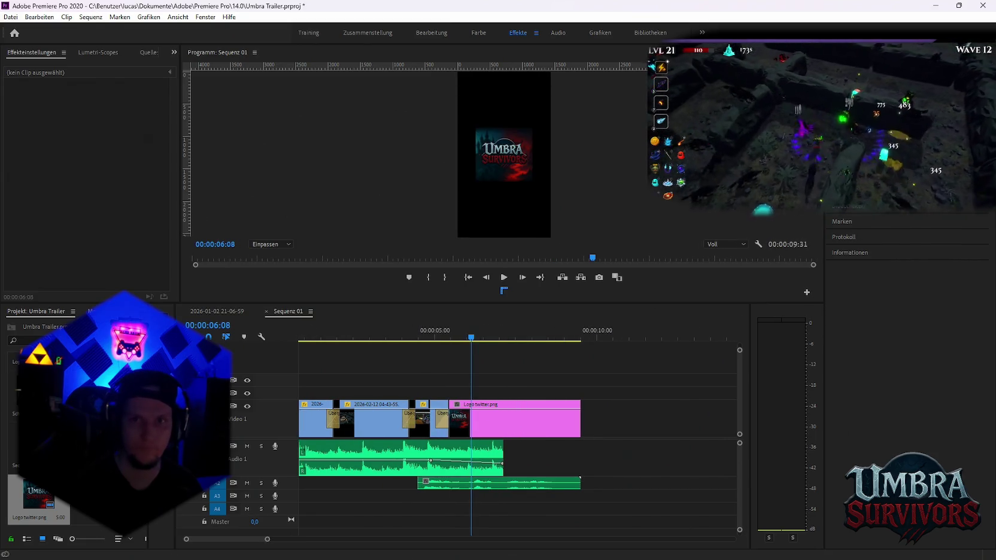
{"action": "key", "text": "shift+7"}
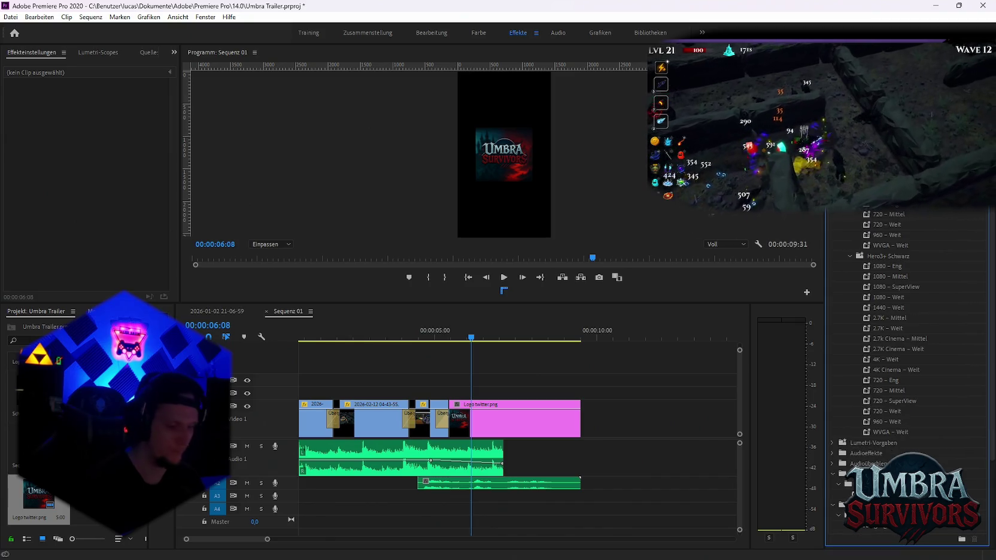
{"action": "left_click", "coordinate": [947, 439]}
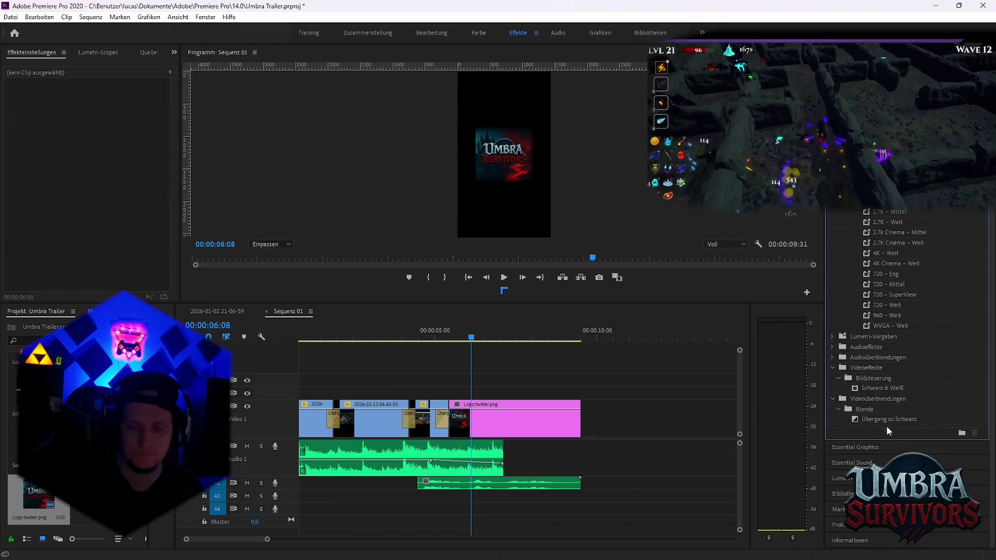
{"action": "left_click_drag", "start_coordinate": [887, 422], "coordinate": [582, 426]}
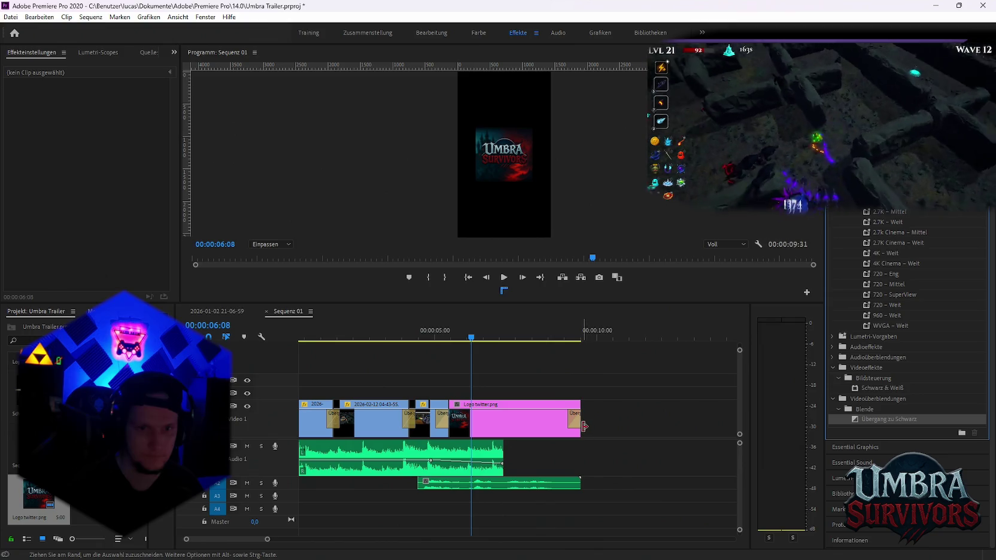
Lengthen the Übergang zu Schwarz fade on the logo's end and preview the ending.
{"action": "left_click_drag", "start_coordinate": [566, 429], "coordinate": [509, 419]}
{"action": "mouse_move", "coordinate": [873, 419]}
{"action": "left_mouse_down"}
{"action": "mouse_move", "coordinate": [461, 388]}
{"action": "mouse_move", "coordinate": [456, 413]}
{"action": "left_mouse_up"}
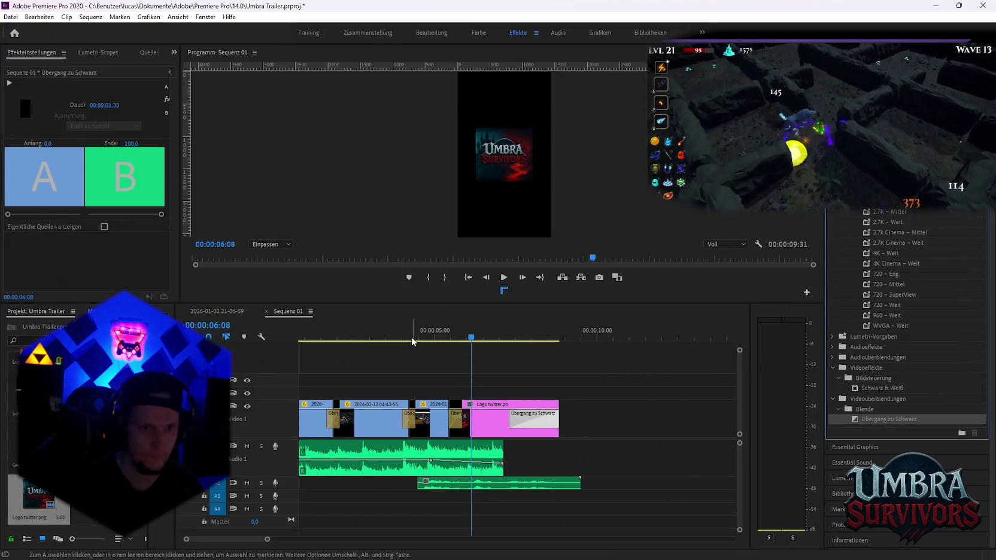
{"action": "left_click_drag", "start_coordinate": [415, 330], "coordinate": [377, 330]}
{"action": "key", "text": "space"}
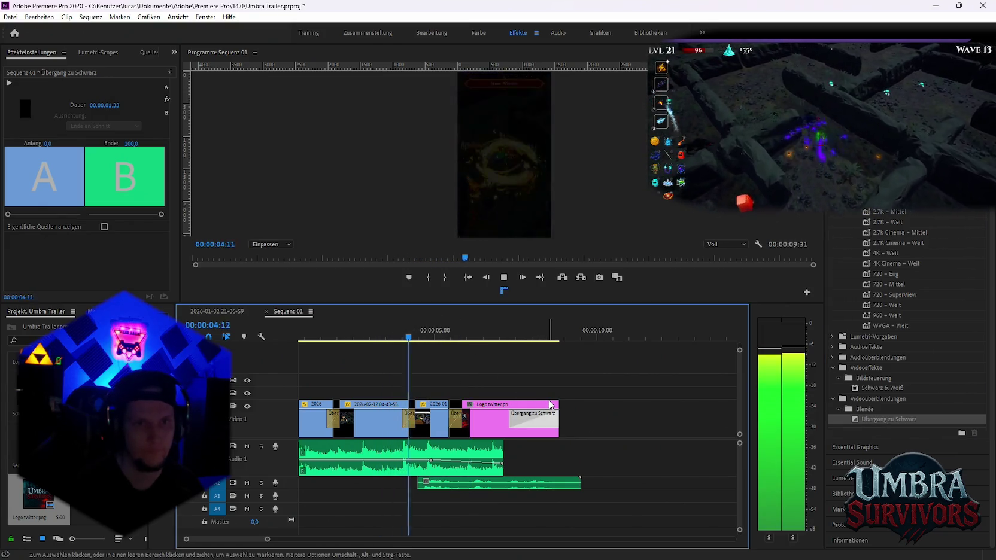
{"action": "key", "text": "space"}
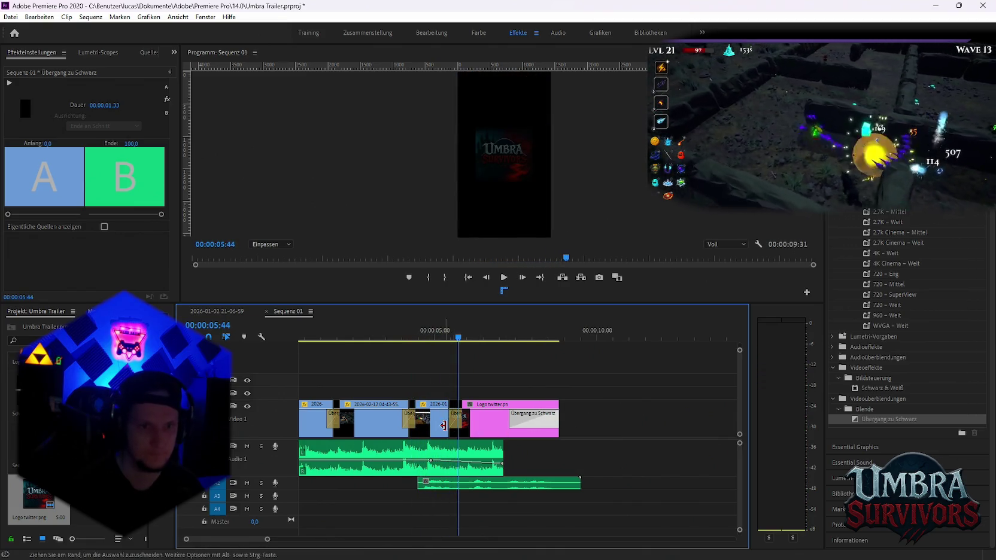
{"action": "key", "text": "equal"}
{"action": "key", "text": "equal"}
{"action": "left_click", "coordinate": [501, 338]}
{"action": "left_click_drag", "start_coordinate": [503, 339], "coordinate": [506, 338]}
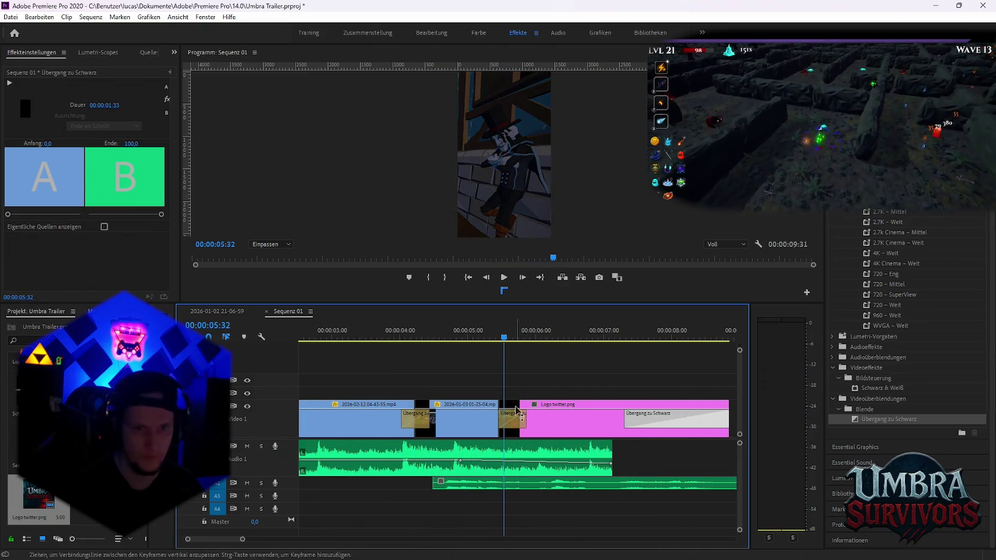
{"action": "left_click", "coordinate": [515, 407]}
{"action": "left_click", "coordinate": [450, 422]}
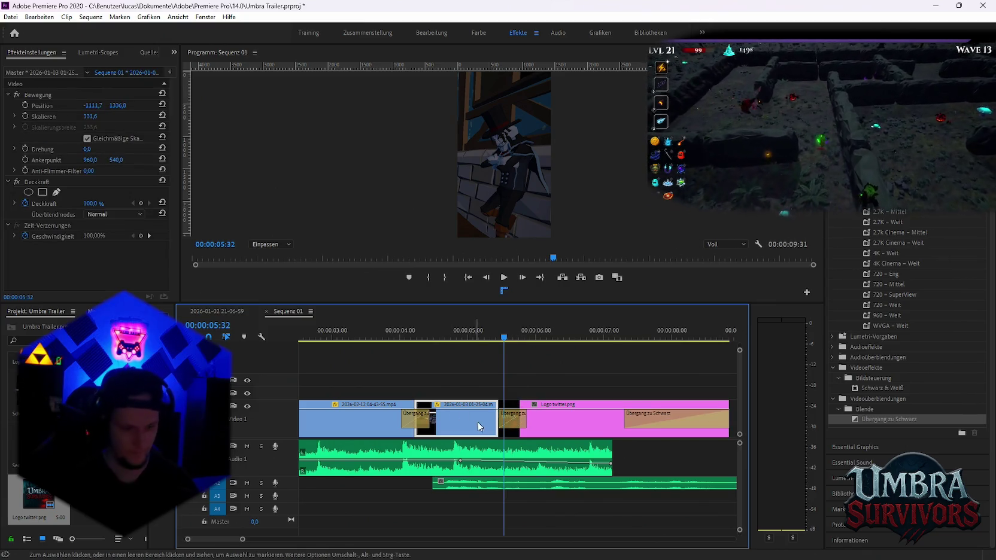
{"action": "key", "text": "Delete"}
{"action": "left_click_drag", "start_coordinate": [414, 425], "coordinate": [498, 424]}
{"action": "scroll", "coordinate": [362, 340], "scroll_direction": "up", "scroll_amount": 4}
{"action": "left_click_drag", "start_coordinate": [371, 339], "coordinate": [652, 350]}
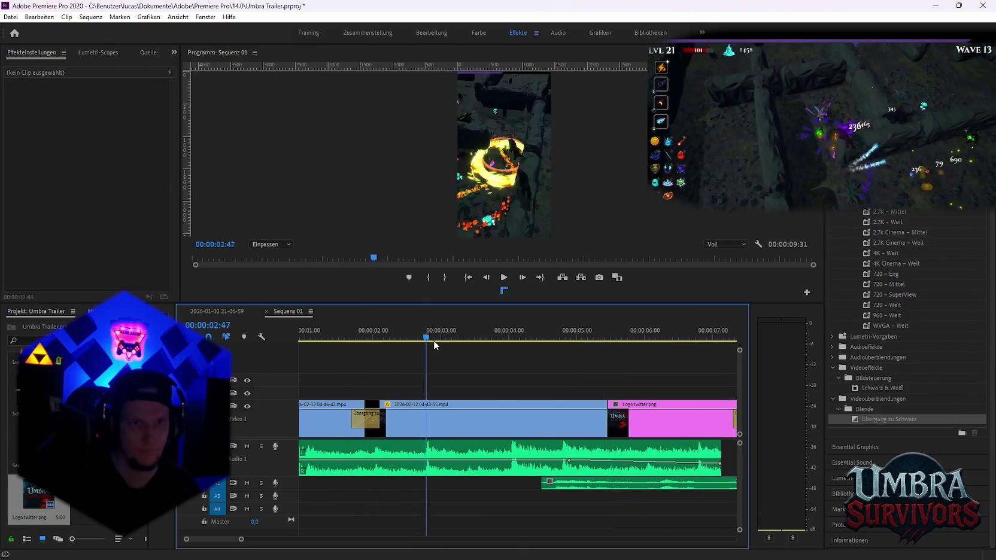
Raise the logo clip's Skalieren to enlarge it in the frame.
{"action": "scroll", "coordinate": [587, 432], "scroll_direction": "down", "scroll_amount": 2}
{"action": "left_click", "coordinate": [586, 432]}
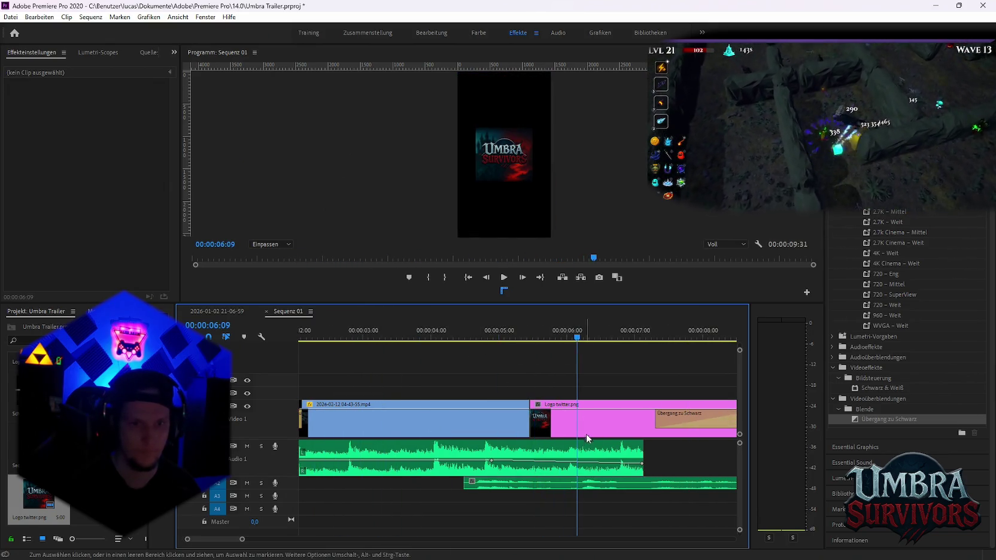
{"action": "left_click", "coordinate": [91, 116]}
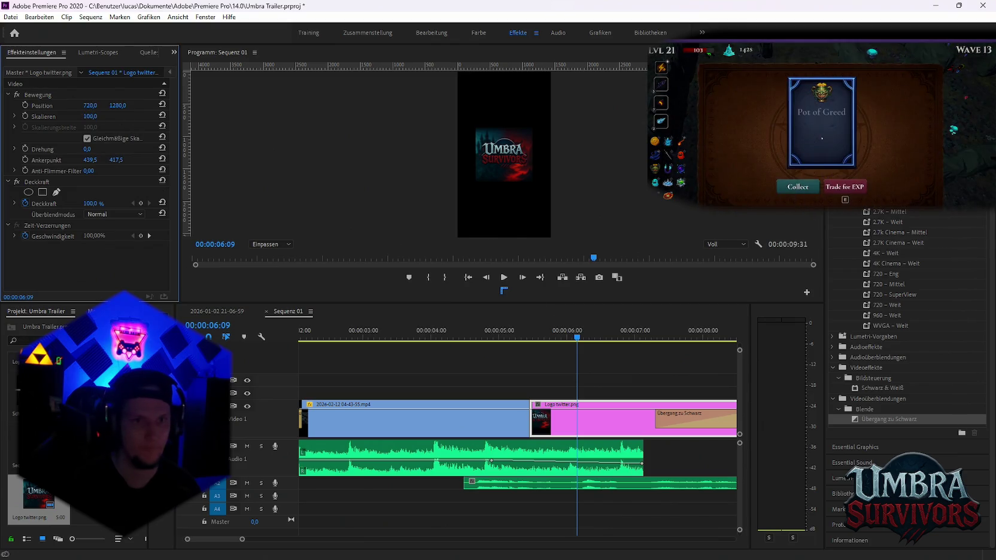
{"action": "left_click_drag", "start_coordinate": [90, 116], "coordinate": [126, 116]}
Place Loading Screen.png under the logo, trimmed to its length, scaled to 258 with logo at 228.
{"action": "scroll", "coordinate": [615, 351], "scroll_direction": "down", "scroll_amount": 3}
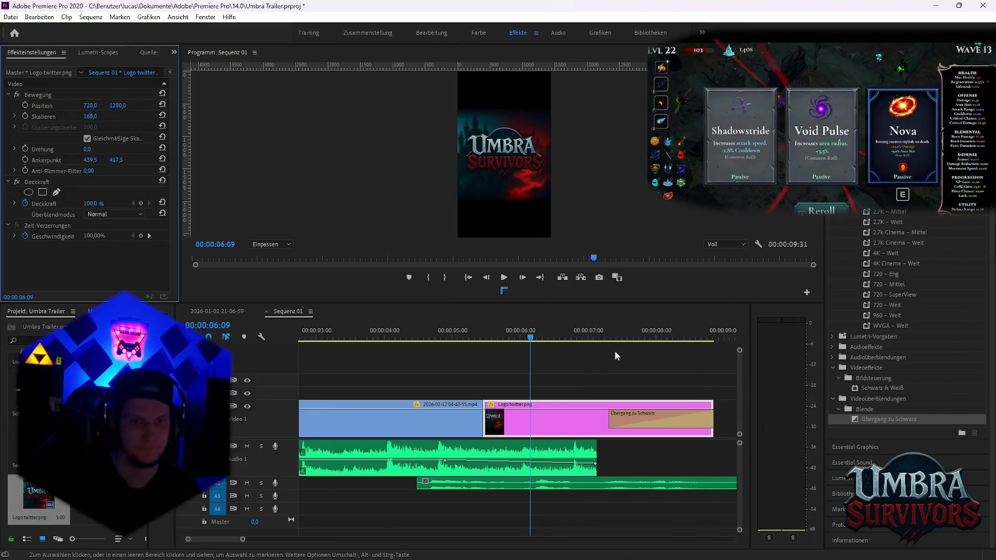
{"action": "scroll", "coordinate": [570, 369], "scroll_direction": "down", "scroll_amount": 1}
{"action": "scroll", "coordinate": [570, 369], "scroll_direction": "down", "scroll_amount": 3}
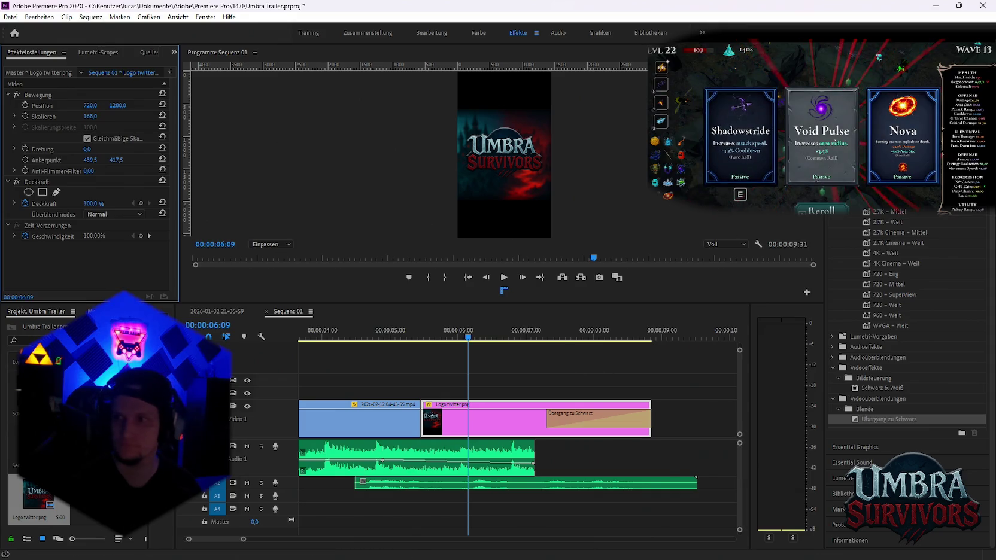
{"action": "left_click_drag", "start_coordinate": [489, 262], "coordinate": [425, 392]}
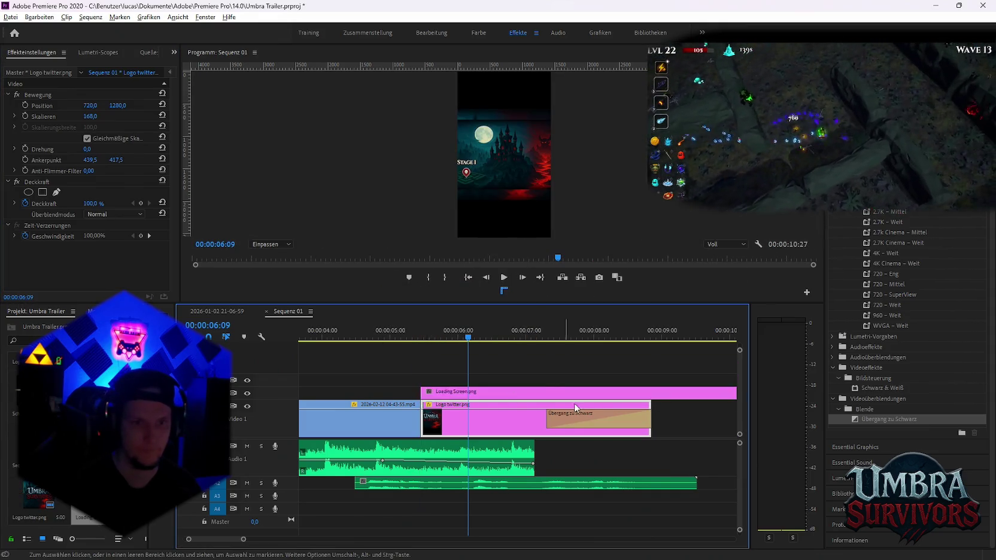
{"action": "key", "text": "minus"}
{"action": "left_click_drag", "start_coordinate": [674, 393], "coordinate": [617, 393]}
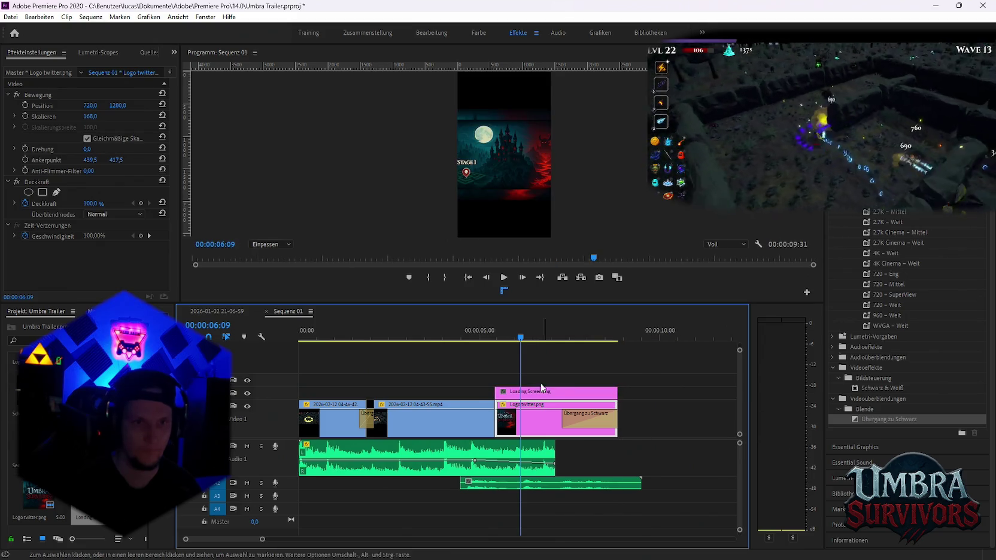
{"action": "left_click_drag", "start_coordinate": [541, 412], "coordinate": [542, 381]}
{"action": "key", "text": "plus"}
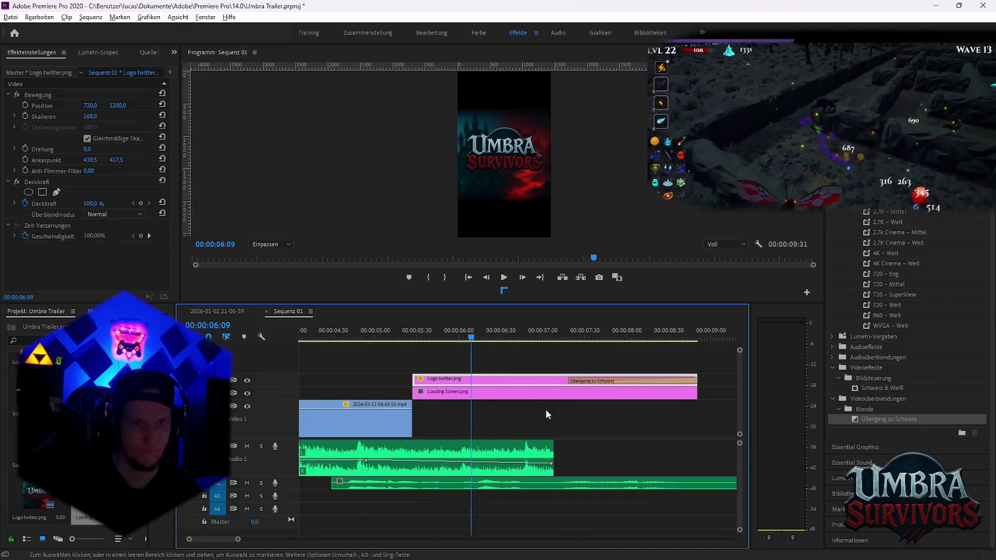
{"action": "left_click_drag", "start_coordinate": [91, 122], "coordinate": [155, 116]}
{"action": "left_click", "coordinate": [445, 395]}
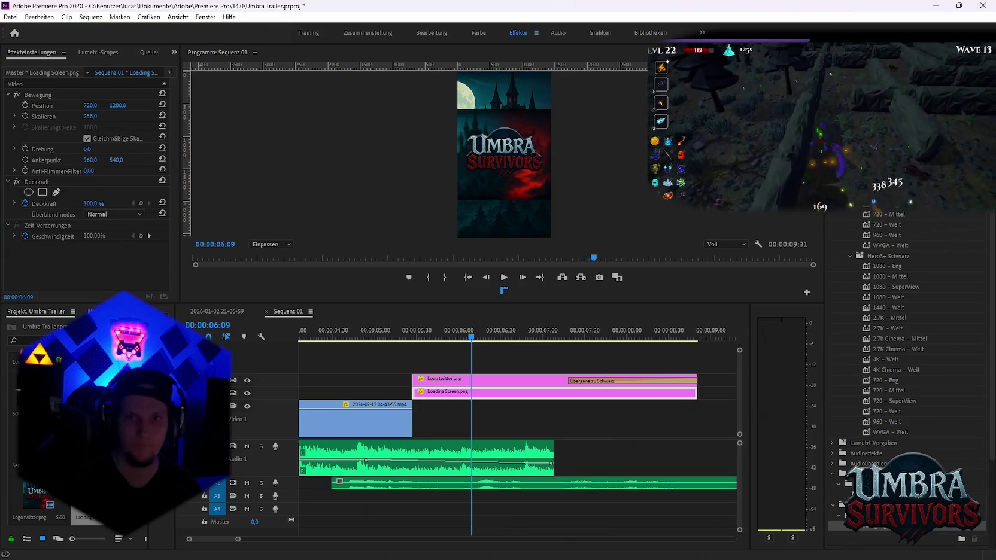
Apply Gaußscher Weichzeichner to Loading Screen.png with Weichzeichnung set to 30.
{"action": "scroll", "coordinate": [852, 327], "scroll_direction": "up", "scroll_amount": 4}
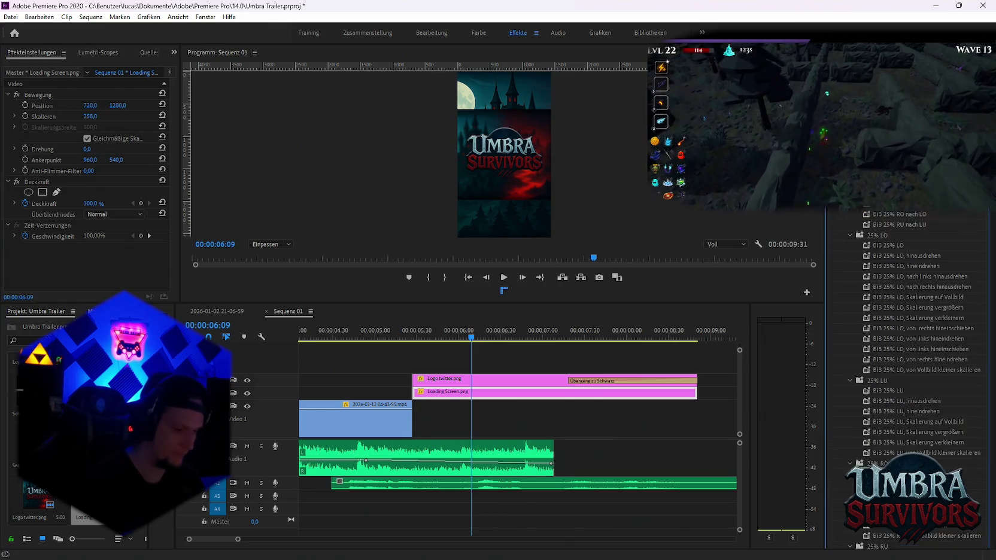
{"action": "left_click", "coordinate": [849, 190]}
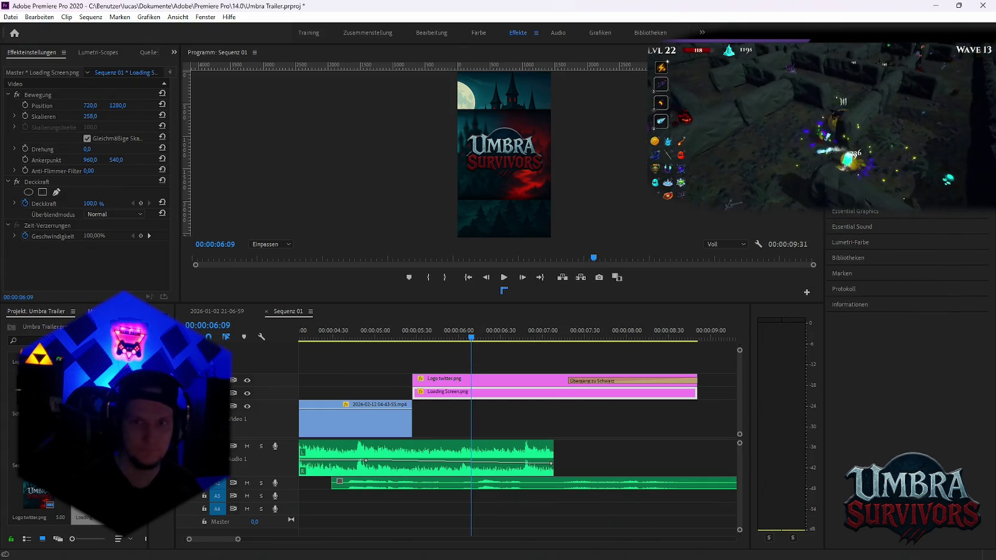
{"action": "left_click_drag", "start_coordinate": [850, 197], "coordinate": [444, 396]}
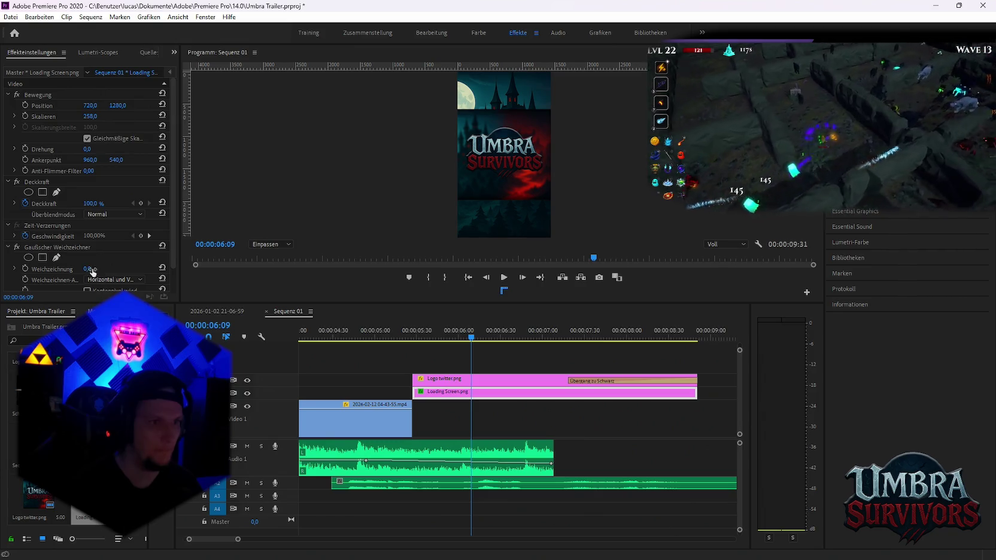
{"action": "left_click_drag", "start_coordinate": [90, 270], "coordinate": [172, 288]}
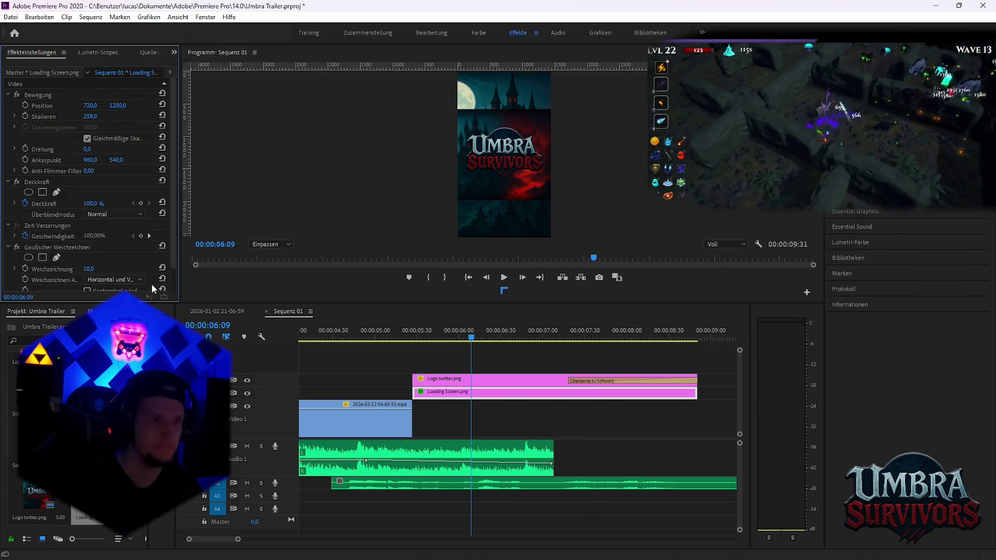
{"action": "left_click", "coordinate": [88, 269]}
{"action": "type", "text": "30"}
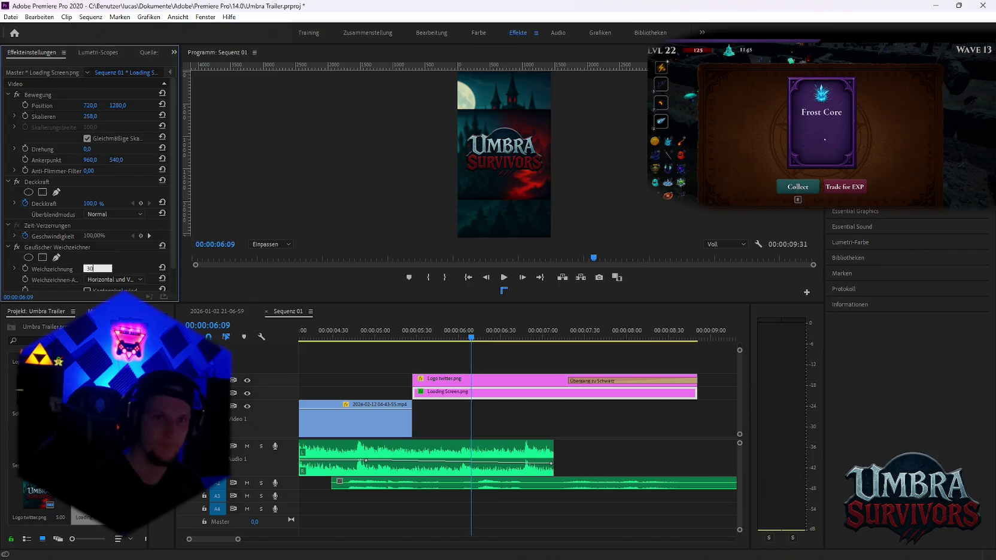
{"action": "key", "text": "Return"}
Play back the logo ending from 5:10.
{"action": "left_click", "coordinate": [385, 337]}
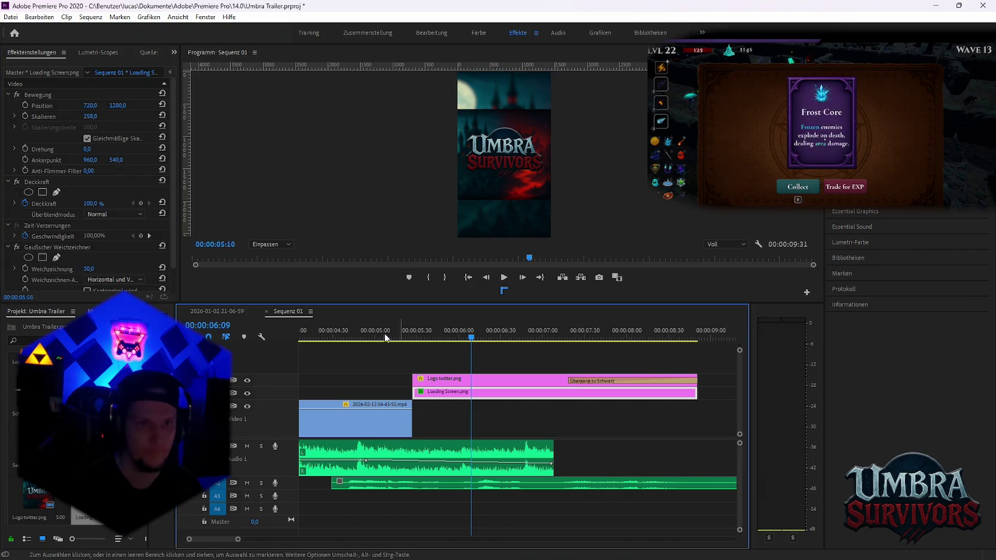
{"action": "key", "text": "space"}
{"action": "scroll", "coordinate": [472, 413], "scroll_direction": "down", "scroll_amount": 1, "text": "alt"}
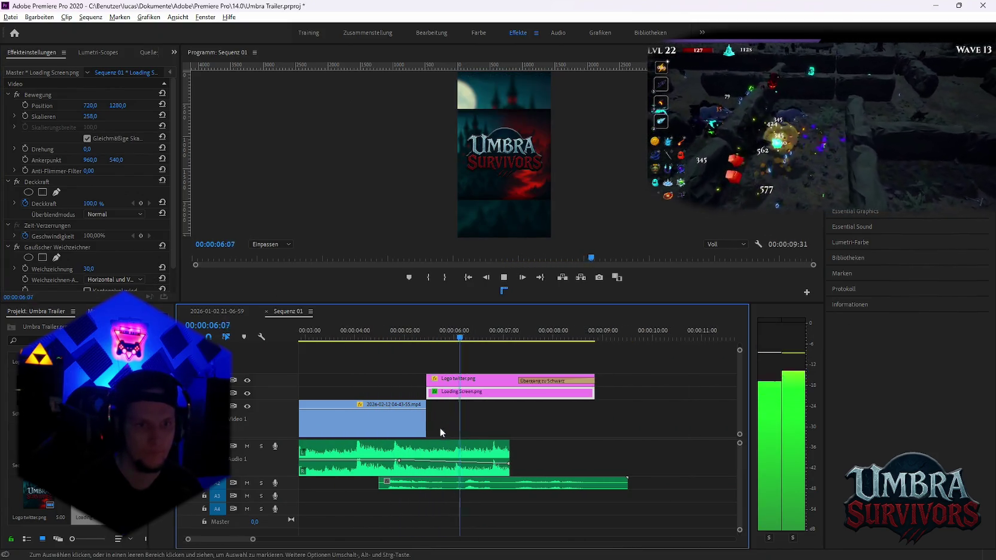
{"action": "scroll", "coordinate": [439, 427], "scroll_direction": "down", "scroll_amount": 1, "text": "alt"}
Stop playback and extend the Stage_Forest music to the logo's end, fading it out by 9:02.
{"action": "key", "text": "space"}
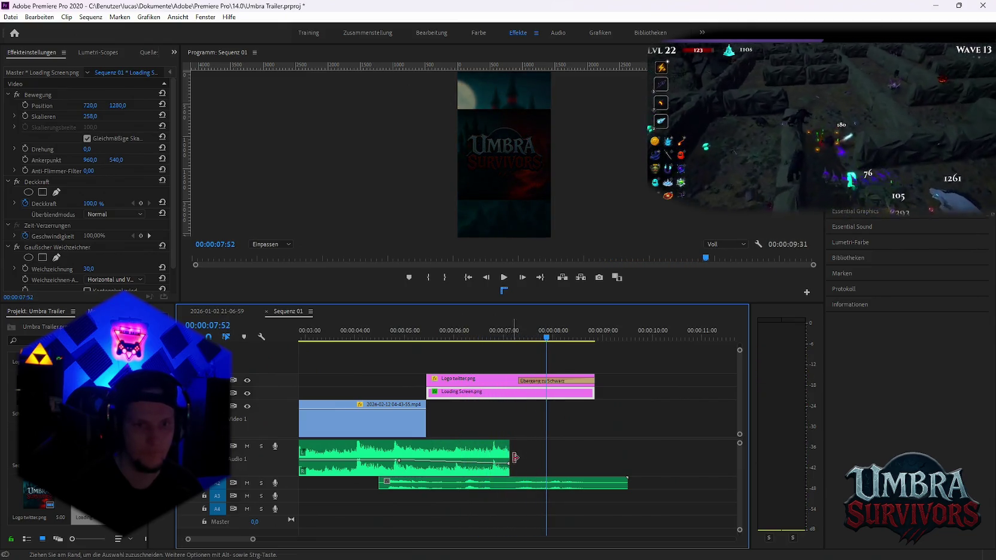
{"action": "left_click_drag", "start_coordinate": [512, 454], "coordinate": [627, 455]}
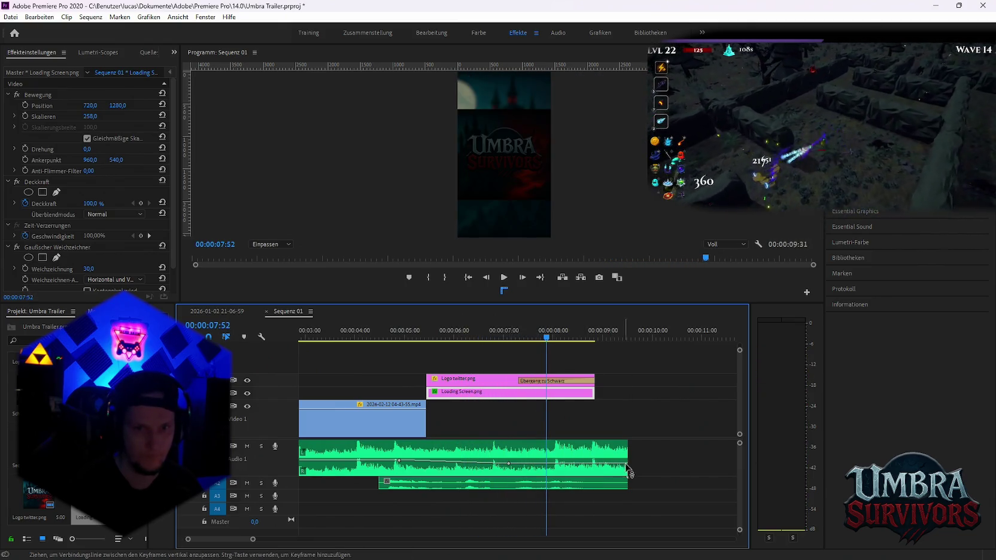
{"action": "left_click_drag", "start_coordinate": [512, 466], "coordinate": [597, 472]}
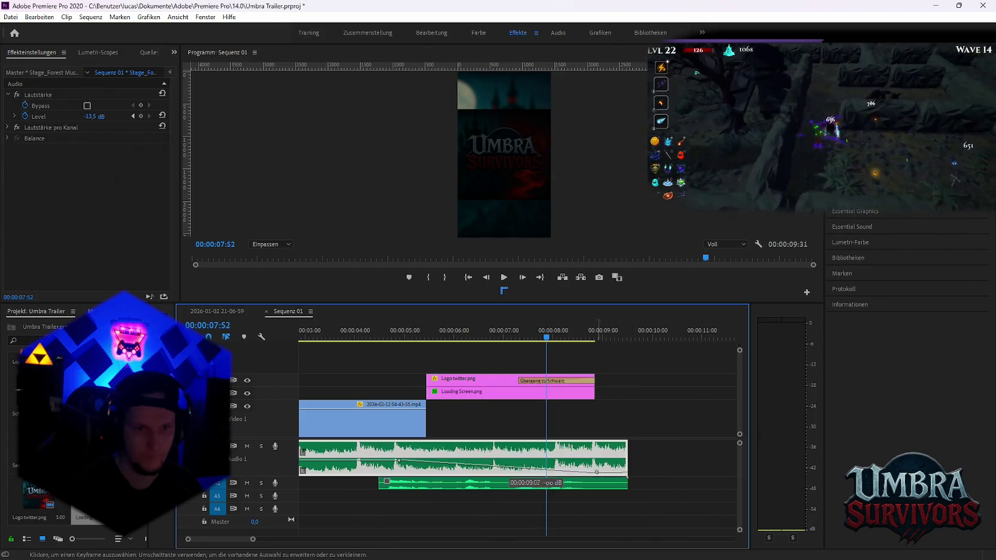
Preview the ending with the music fade, then scroll back toward the opening clips.
{"action": "left_click", "coordinate": [321, 333]}
{"action": "key", "text": "space"}
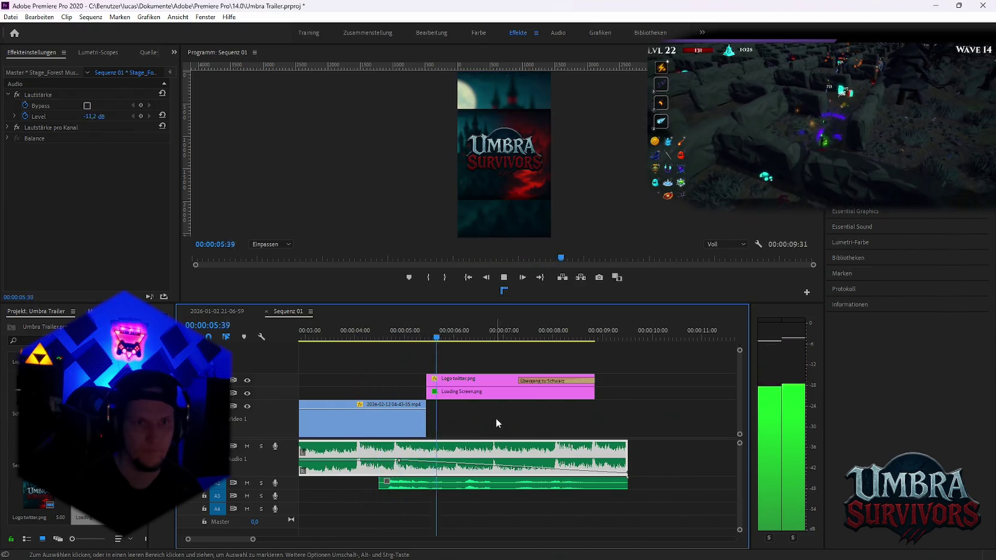
{"action": "key", "text": "space"}
{"action": "scroll", "coordinate": [484, 446], "scroll_direction": "up", "scroll_amount": 3}
{"action": "scroll", "coordinate": [483, 446], "scroll_direction": "up", "scroll_amount": 2}
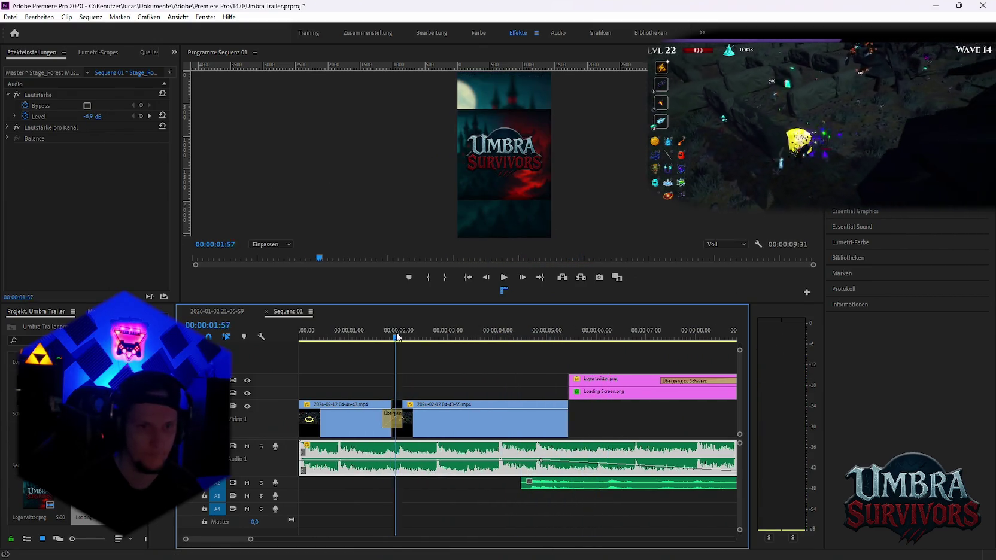
Keyframe the second gameplay clip's Skalieren from 239 at its start to 483 at its end.
{"action": "left_click", "coordinate": [403, 337]}
{"action": "left_click_drag", "start_coordinate": [403, 338], "coordinate": [395, 339]}
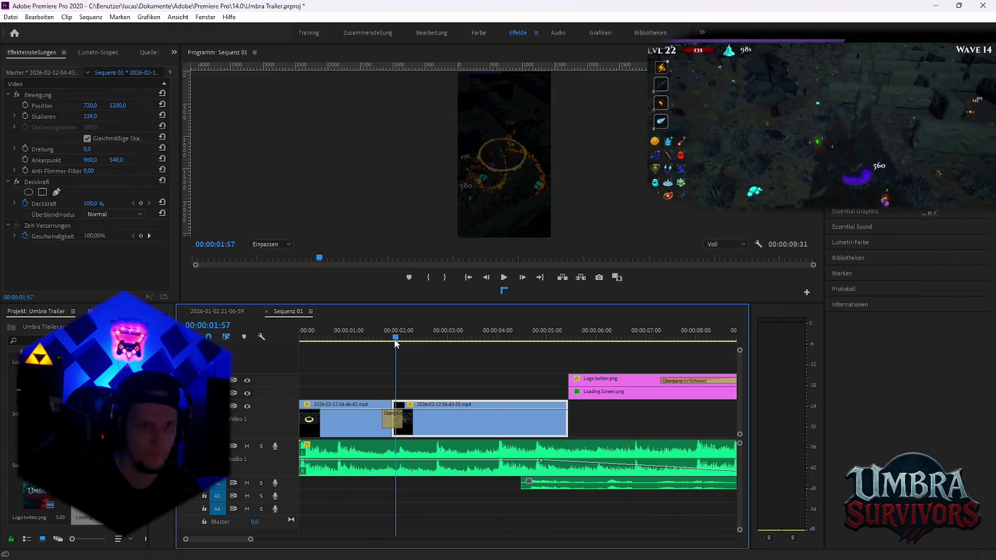
{"action": "left_click", "coordinate": [27, 115]}
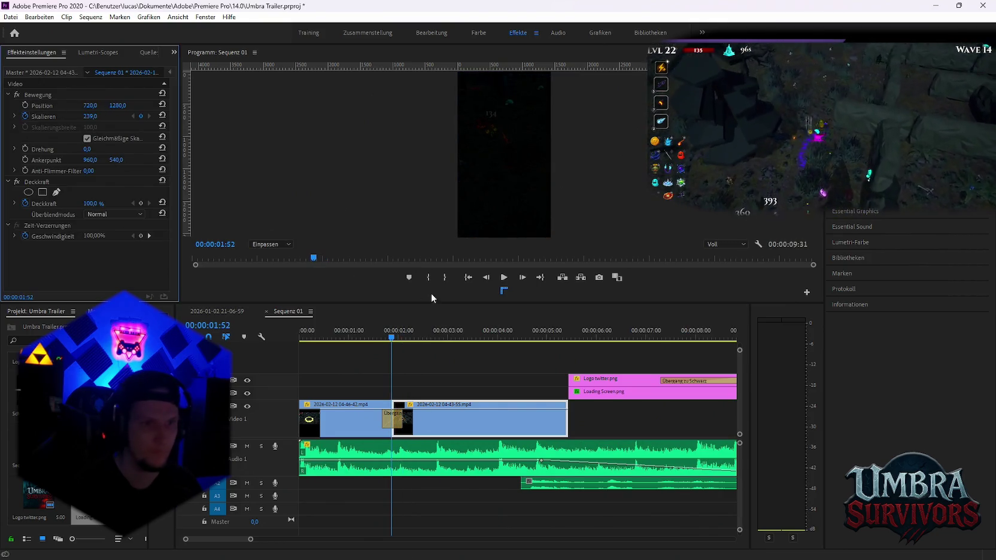
{"action": "left_click_drag", "start_coordinate": [393, 339], "coordinate": [565, 358]}
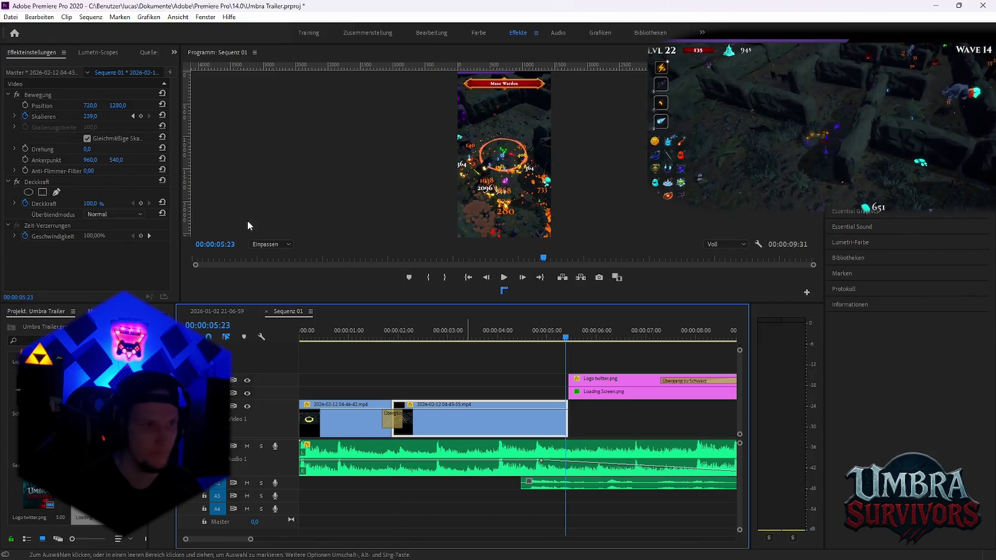
{"action": "left_click", "coordinate": [90, 116]}
{"action": "type", "text": "483"}
{"action": "key", "text": "Return"}
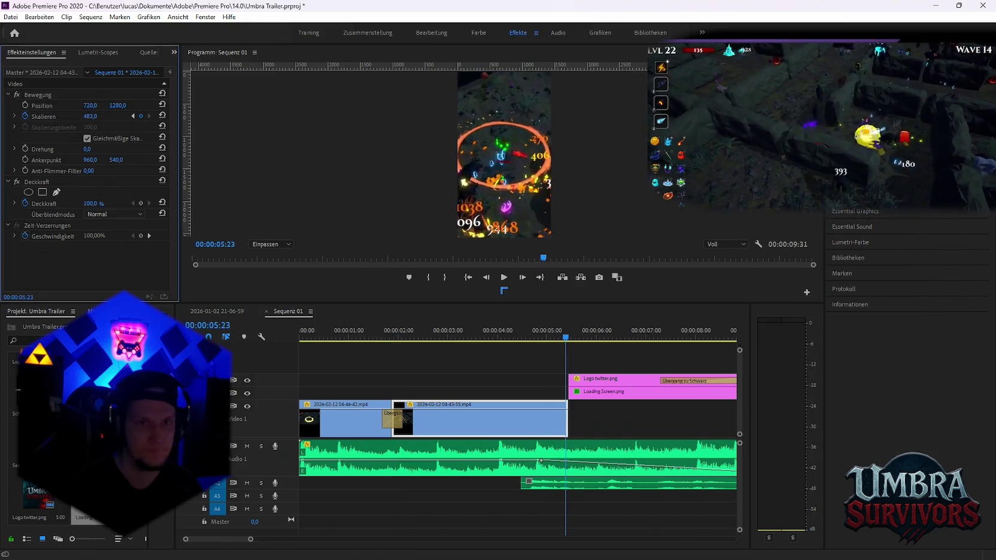
Play back the trailer to check the zoom and the logo ending.
{"action": "left_click", "coordinate": [317, 338]}
{"action": "key", "text": "space"}
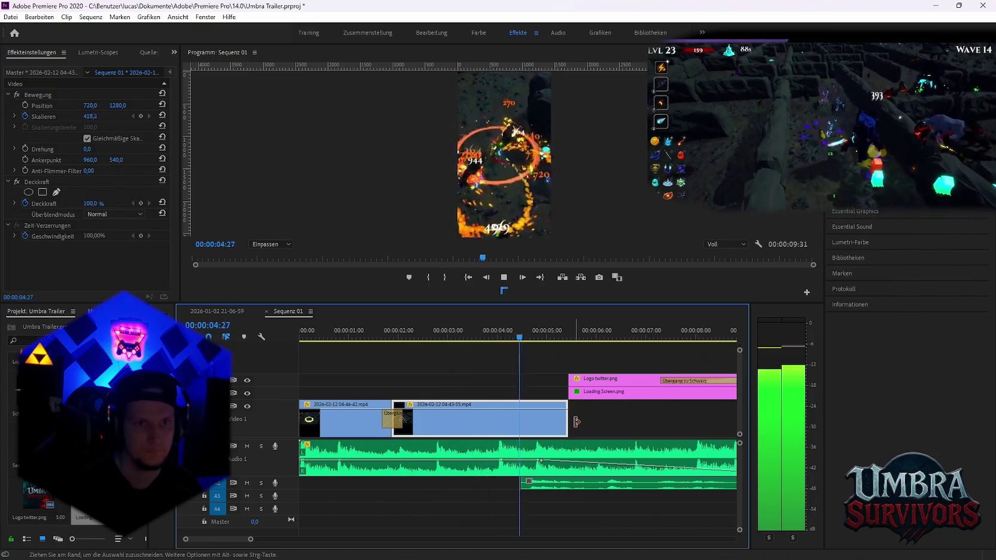
{"action": "key", "text": "space"}
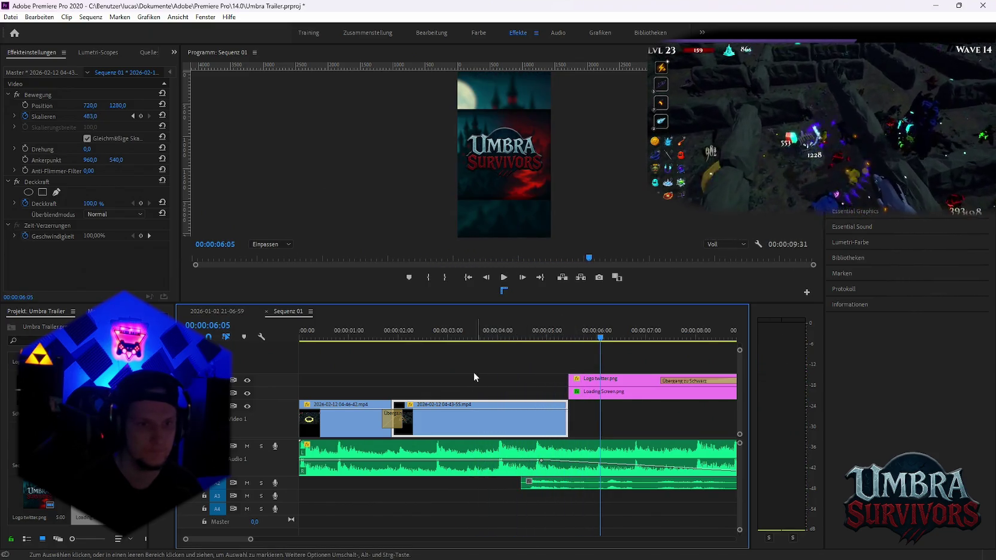
{"action": "left_click", "coordinate": [546, 337]}
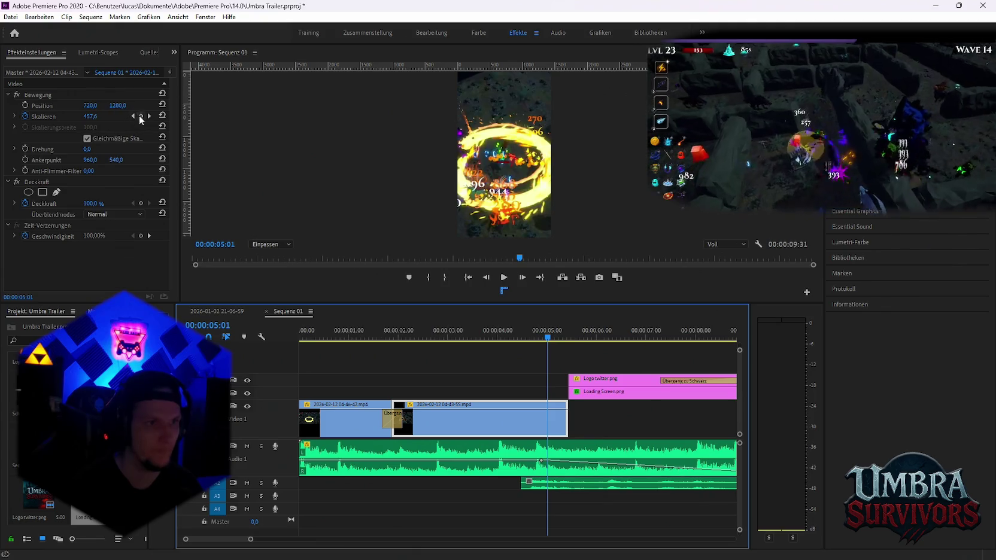
{"action": "left_click", "coordinate": [149, 116]}
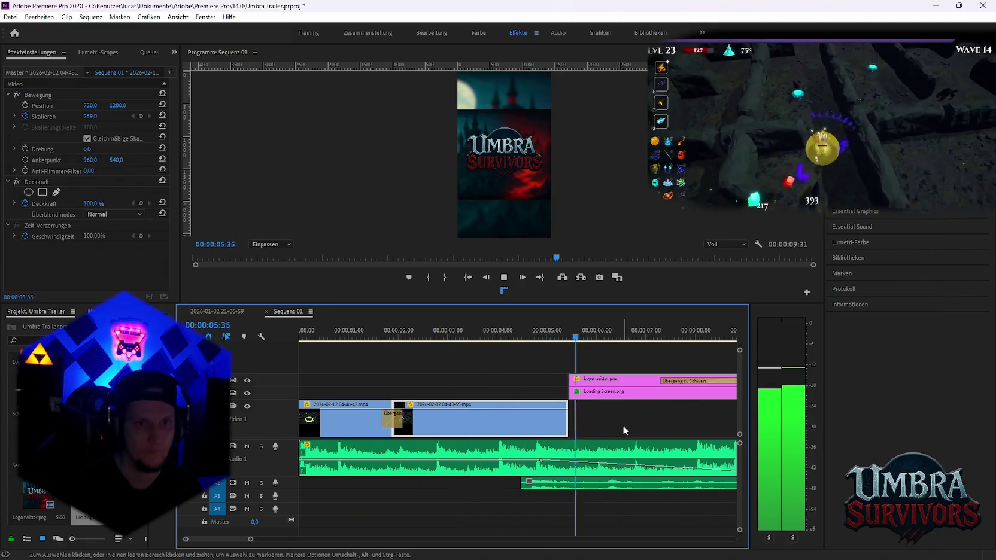
{"action": "key", "text": "minus"}
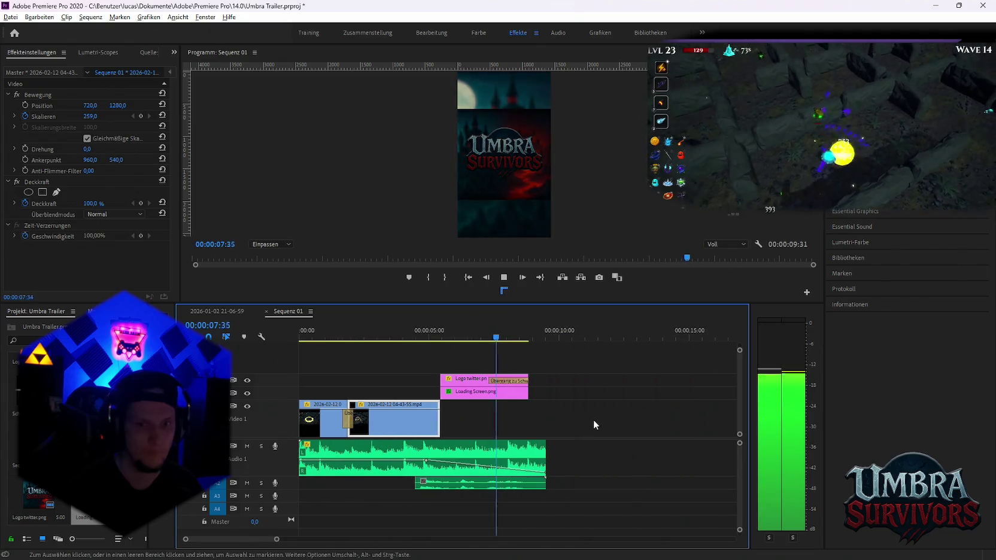
{"action": "key", "text": "space"}
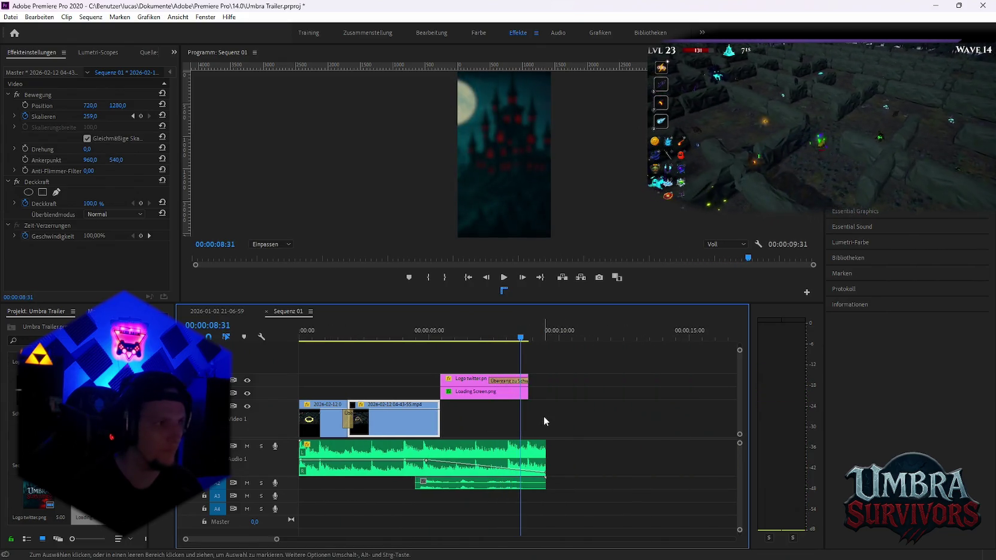
{"action": "left_click", "coordinate": [447, 337]}
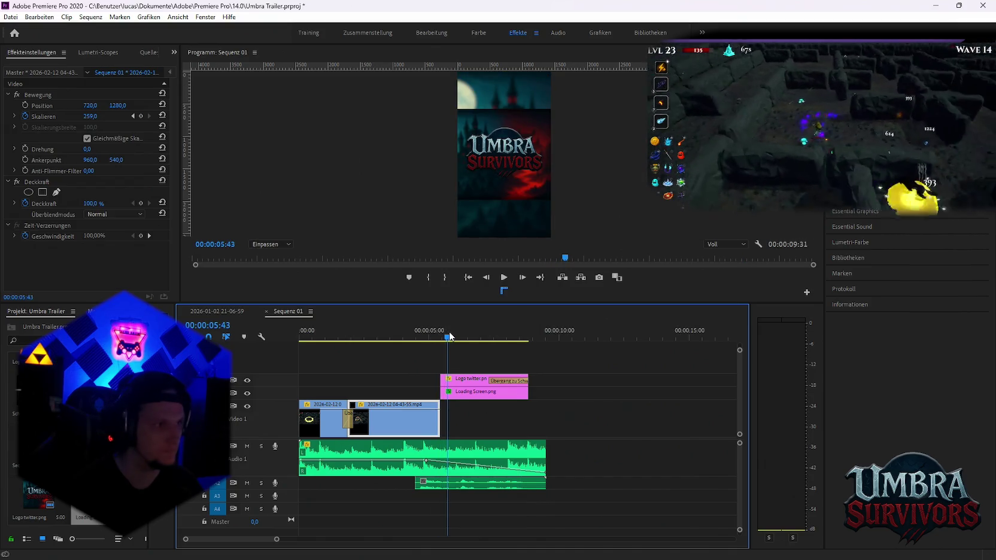
{"action": "key", "text": "equal"}
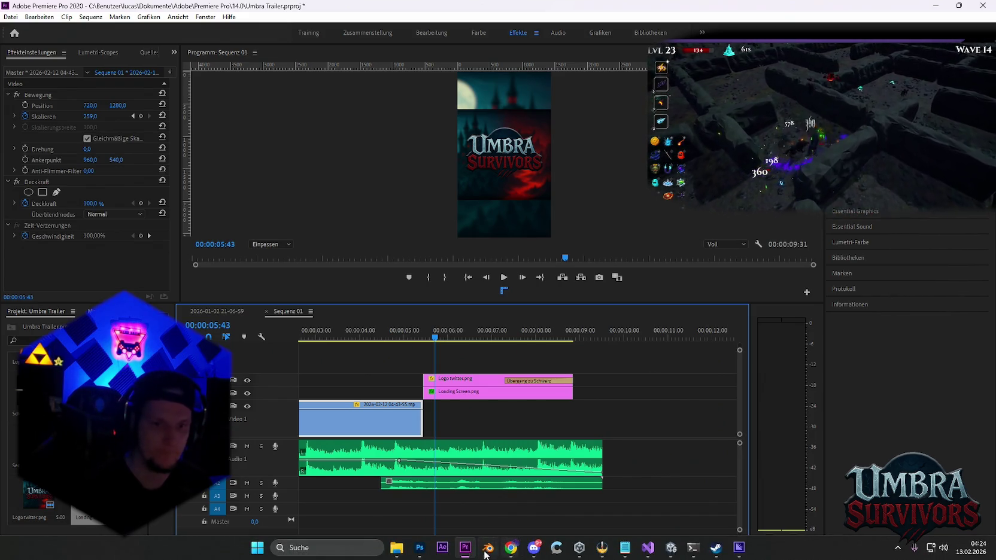
On the Umbra Survivors Steam store page, screenshot the green demo banner with Win+Shift+S.
{"action": "left_click", "coordinate": [715, 547]}
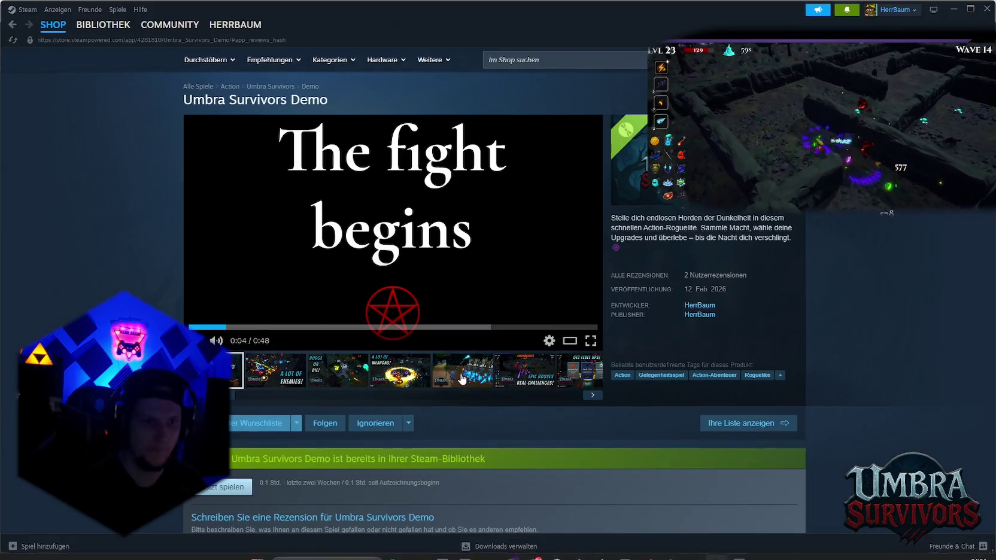
{"action": "scroll", "coordinate": [494, 393], "scroll_direction": "down", "scroll_amount": 3}
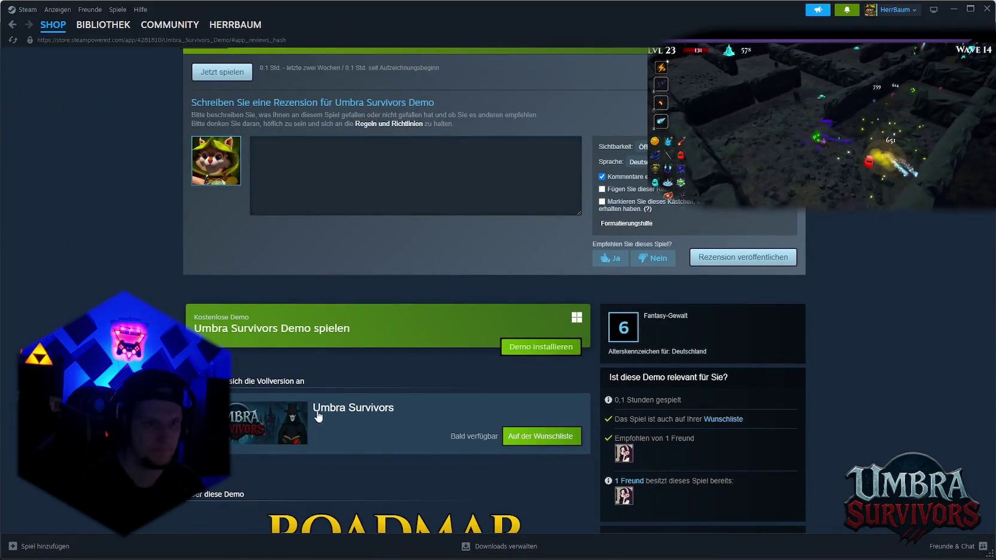
{"action": "key", "text": "super+shift+s"}
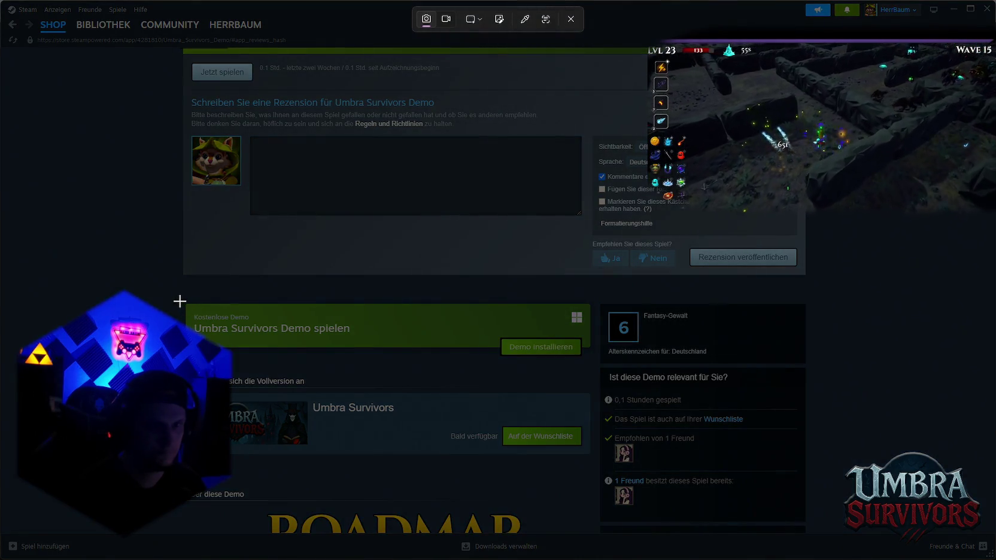
{"action": "mouse_move", "coordinate": [179, 300]}
{"action": "left_mouse_down"}
{"action": "mouse_move", "coordinate": [593, 362]}
{"action": "mouse_move", "coordinate": [365, 348]}
{"action": "left_mouse_up"}
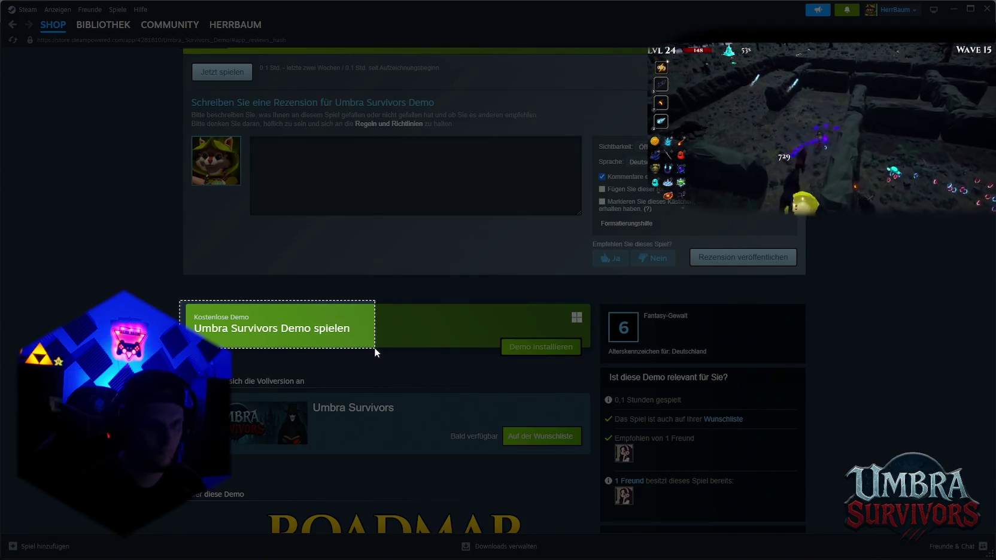
{"action": "key", "text": "super+shift+s"}
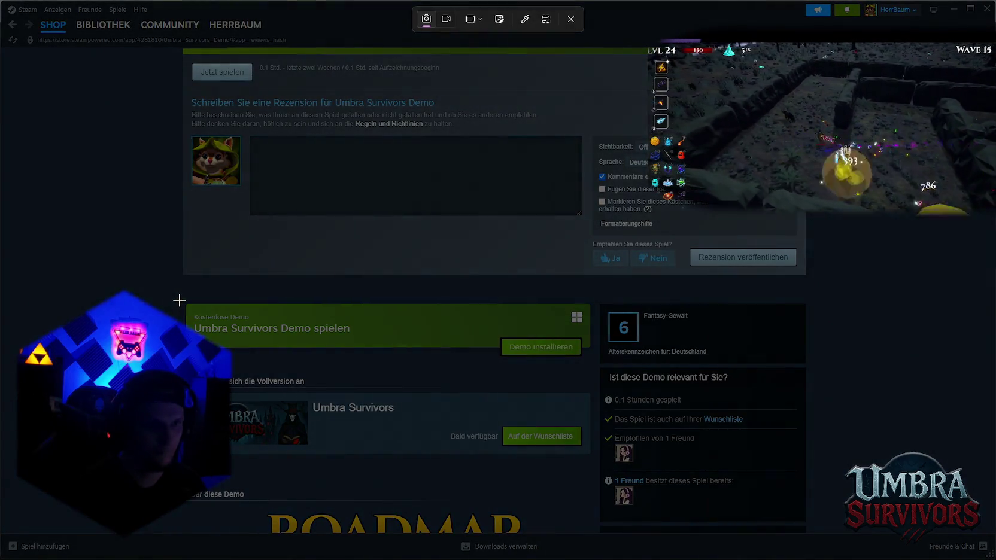
{"action": "left_click_drag", "start_coordinate": [176, 301], "coordinate": [385, 354]}
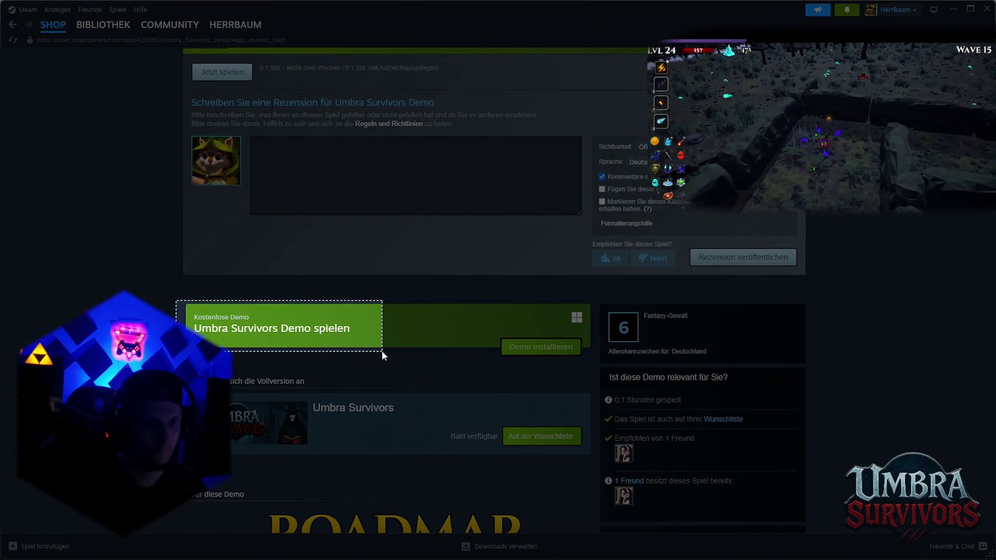
{"action": "left_click_drag", "start_coordinate": [385, 354], "coordinate": [368, 350]}
Retake the Umbra Survivors Demo spielen banner screenshot, then return to Premiere Pro.
{"action": "key", "text": "super+shift+s"}
{"action": "left_click_drag", "start_coordinate": [190, 309], "coordinate": [363, 343]}
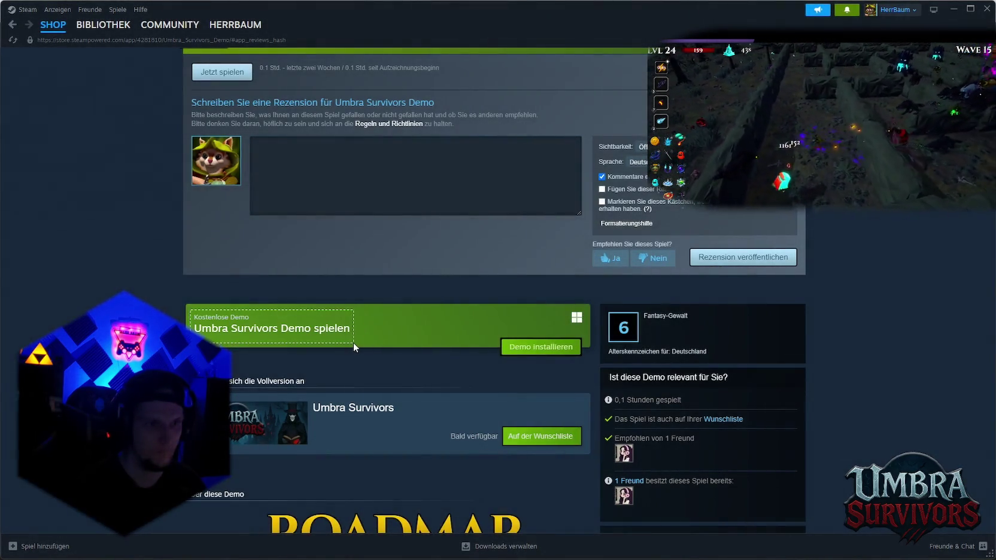
{"action": "key", "text": "super+shift+s"}
{"action": "left_click_drag", "start_coordinate": [177, 304], "coordinate": [374, 359]}
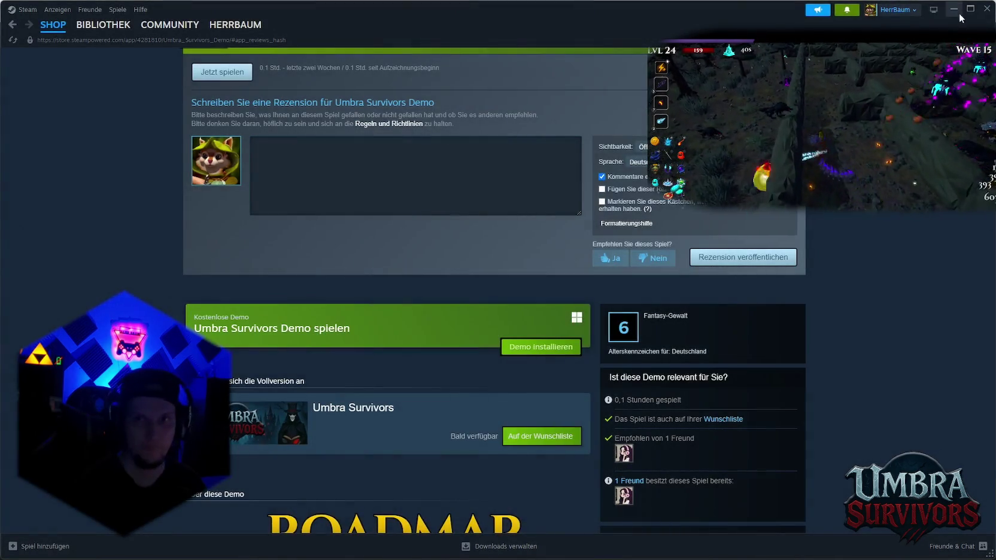
{"action": "left_click", "coordinate": [954, 10]}
{"action": "left_click", "coordinate": [645, 446]}
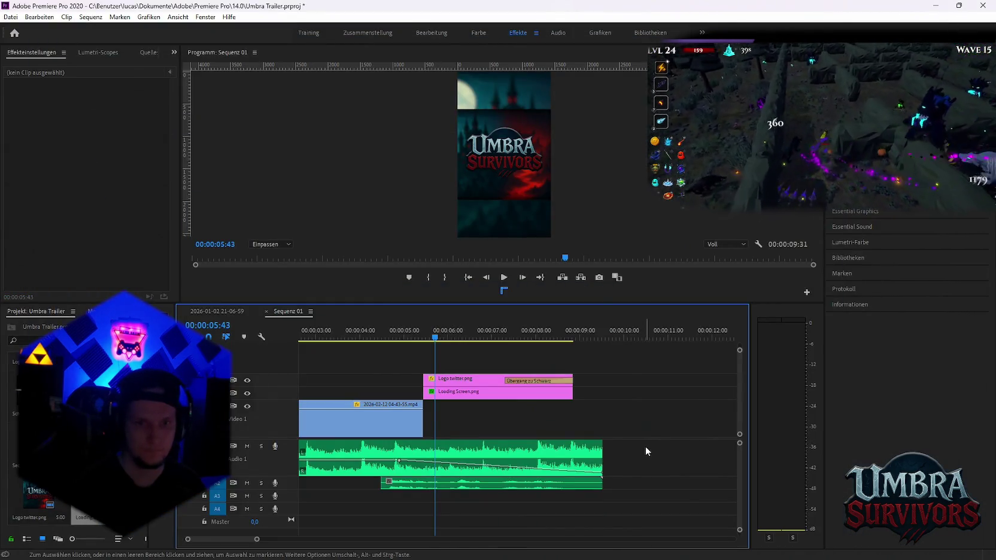
Place the banner screenshot on V4 above the logo, trimmed to the logo clip.
{"action": "left_click", "coordinate": [579, 336]}
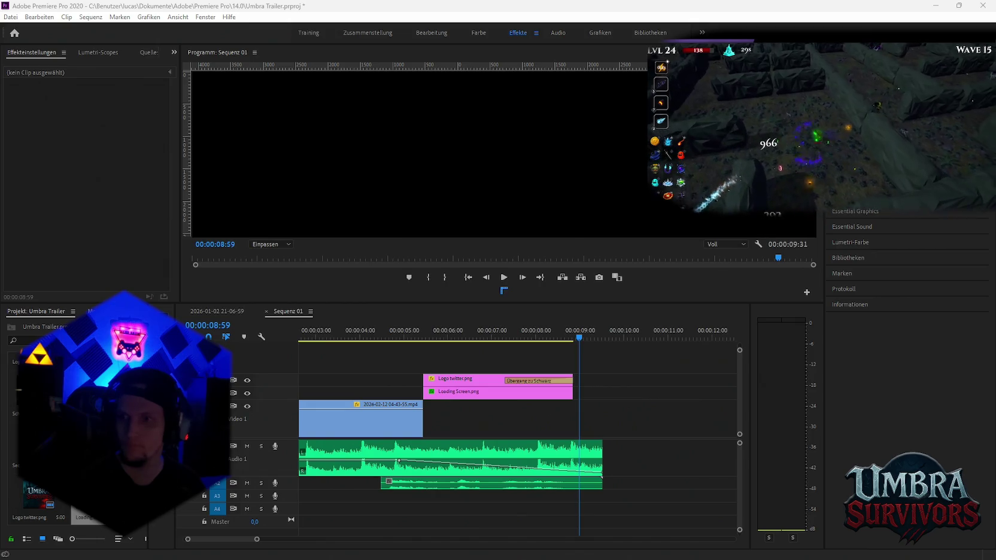
{"action": "left_click_drag", "start_coordinate": [706, 467], "coordinate": [431, 370]}
{"action": "left_click_drag", "start_coordinate": [685, 367], "coordinate": [623, 370]}
{"action": "key", "text": "equal"}
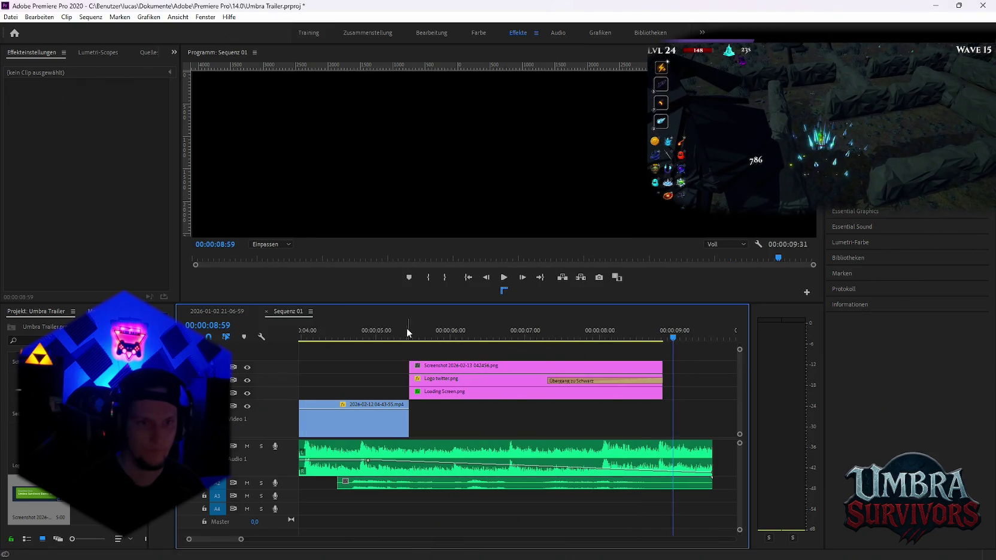
Scale the banner screenshot to 419 and position it at 720, 2330 beneath the logo.
{"action": "left_click", "coordinate": [421, 335]}
{"action": "left_click", "coordinate": [453, 371]}
{"action": "mouse_move", "coordinate": [91, 116]}
{"action": "left_mouse_down"}
{"action": "mouse_move", "coordinate": [293, 117]}
{"action": "mouse_move", "coordinate": [281, 117]}
{"action": "left_mouse_up"}
{"action": "left_click_drag", "start_coordinate": [90, 105], "coordinate": [179, 105]}
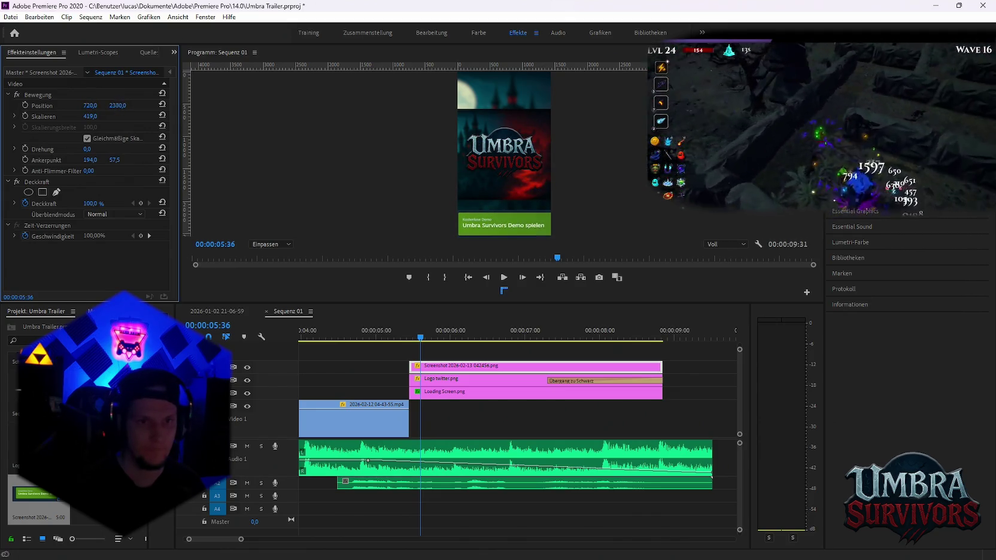
Set the banner to scale 449 at position 720, 2252 and move Logo twitter.png to the top track.
{"action": "key", "text": "Left"}
{"action": "key", "text": "Left"}
{"action": "key", "text": "Left"}
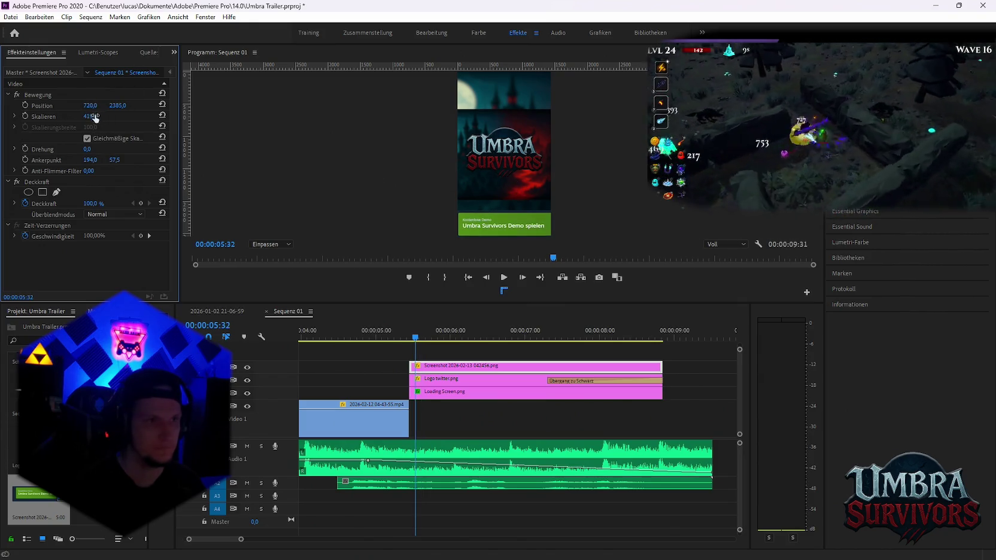
{"action": "left_click_drag", "start_coordinate": [90, 117], "coordinate": [242, 171]}
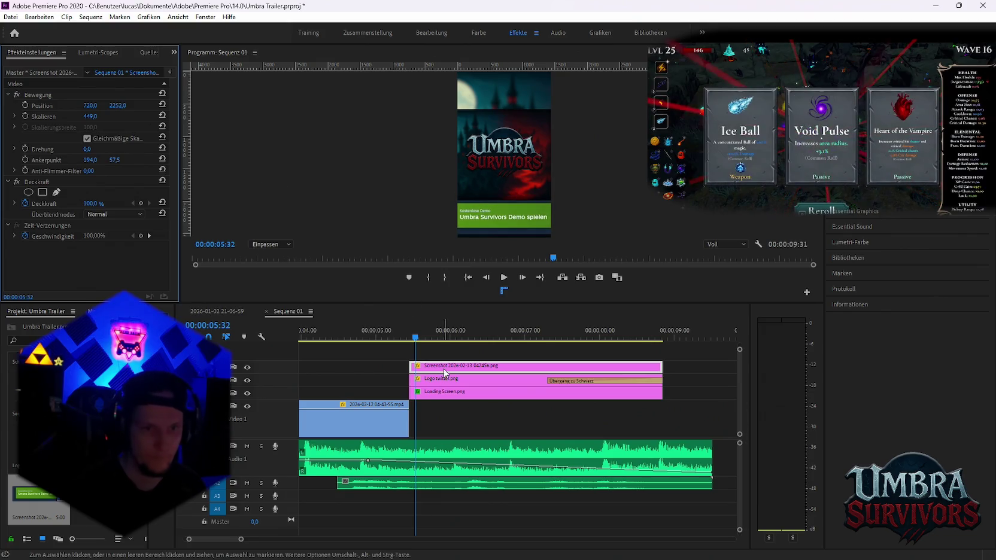
{"action": "mouse_move", "coordinate": [439, 384]}
{"action": "left_mouse_down"}
{"action": "mouse_move", "coordinate": [442, 356]}
{"action": "mouse_move", "coordinate": [442, 367]}
{"action": "left_mouse_up"}
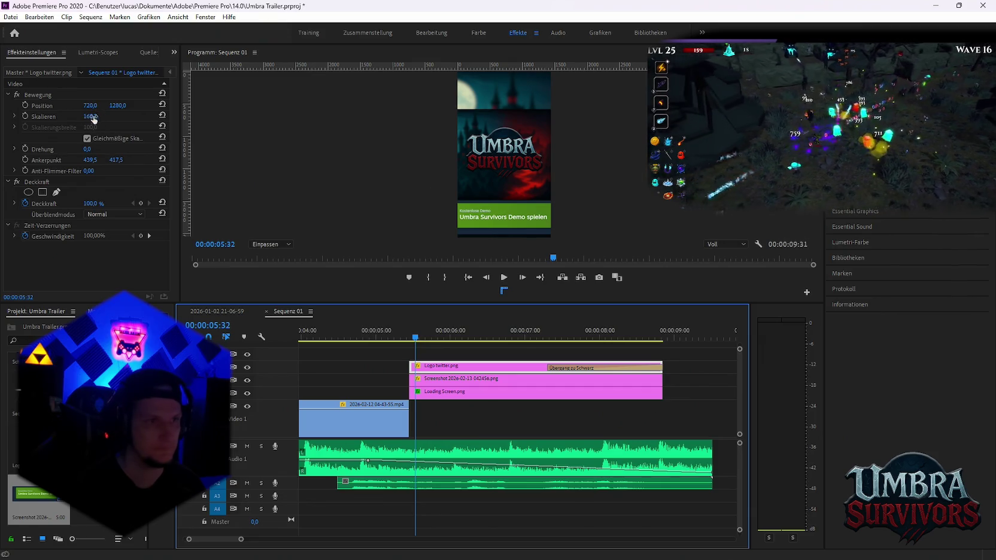
Rearrange tracks so Loading Screen sits on V1 with a copy of the store-page screenshot above it.
{"action": "left_click", "coordinate": [491, 384]}
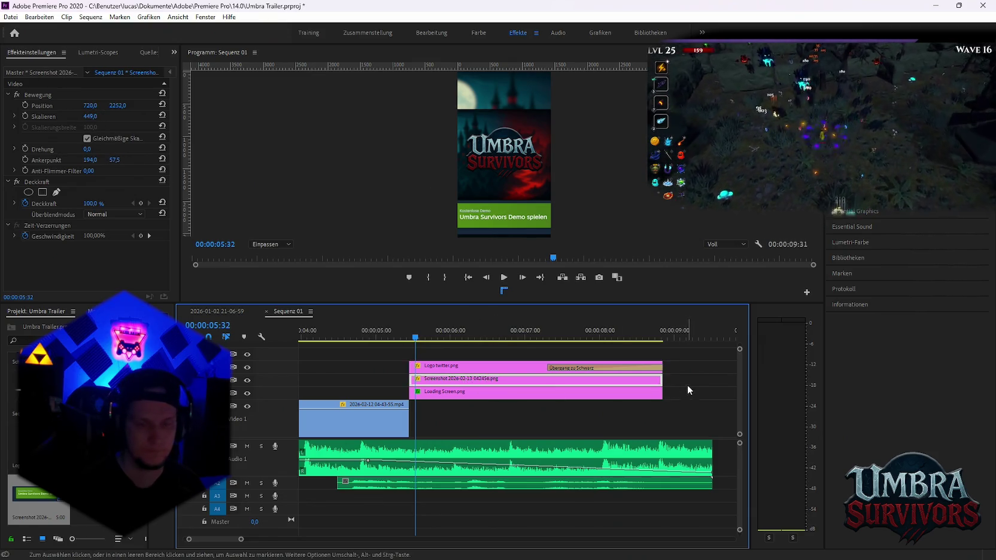
{"action": "key", "text": "minus"}
{"action": "key", "text": "End"}
{"action": "key", "text": "ctrl+x"}
{"action": "key", "text": "ctrl+v"}
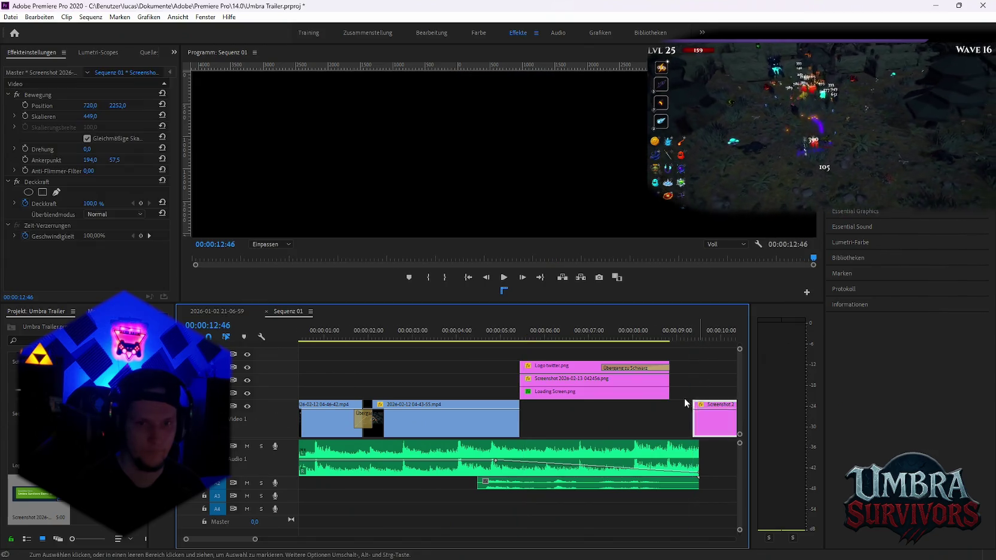
{"action": "left_click_drag", "start_coordinate": [566, 423], "coordinate": [595, 390]}
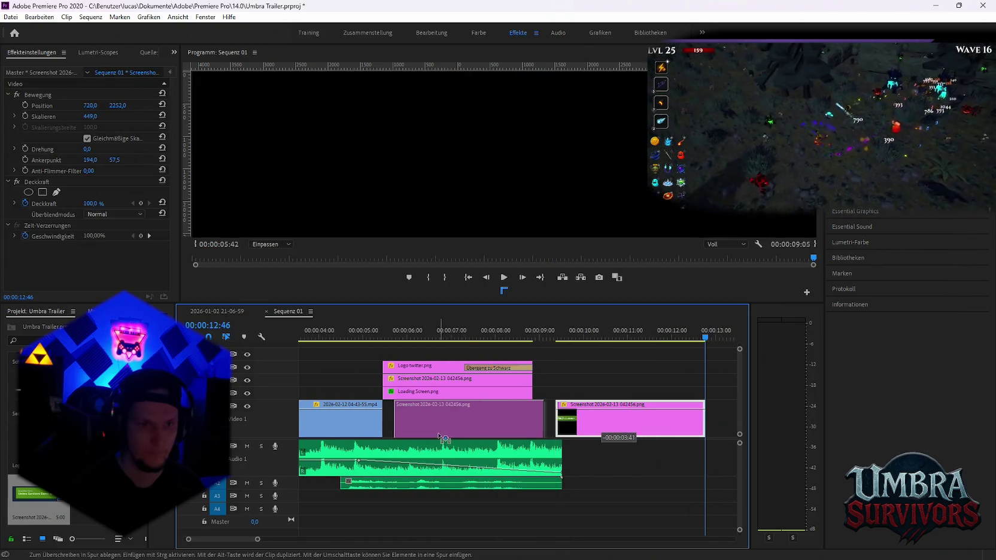
{"action": "left_click_drag", "start_coordinate": [471, 391], "coordinate": [470, 403]}
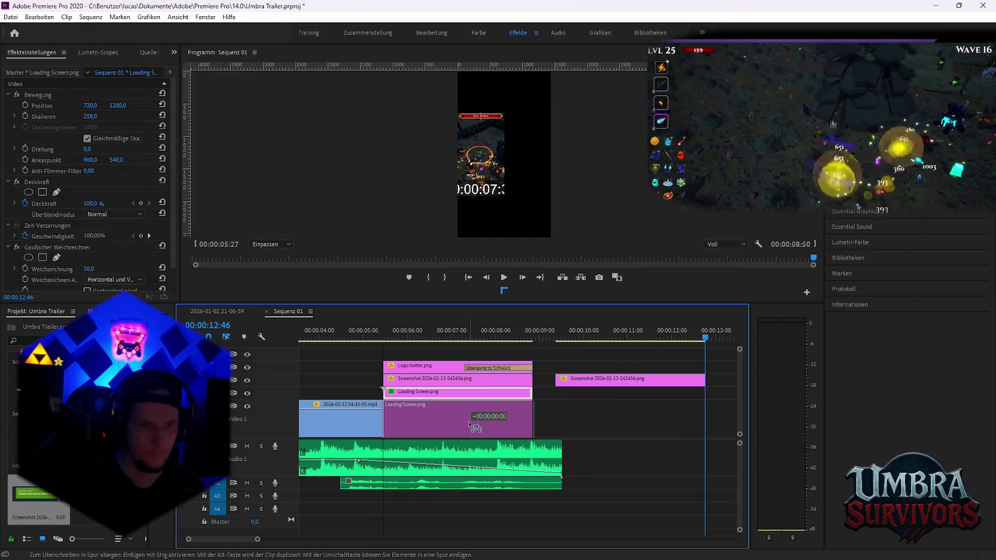
{"action": "left_click_drag", "start_coordinate": [583, 380], "coordinate": [411, 393]}
{"action": "left_click", "coordinate": [396, 334]}
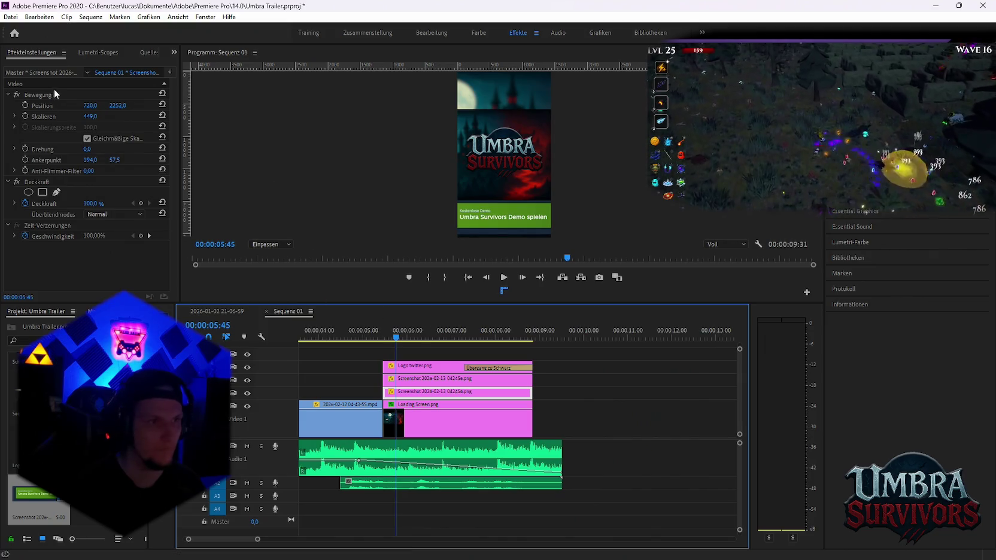
Adjust the upper screenshot copy's Position to sit lower in the frame.
{"action": "left_click_drag", "start_coordinate": [102, 106], "coordinate": [213, 106]}
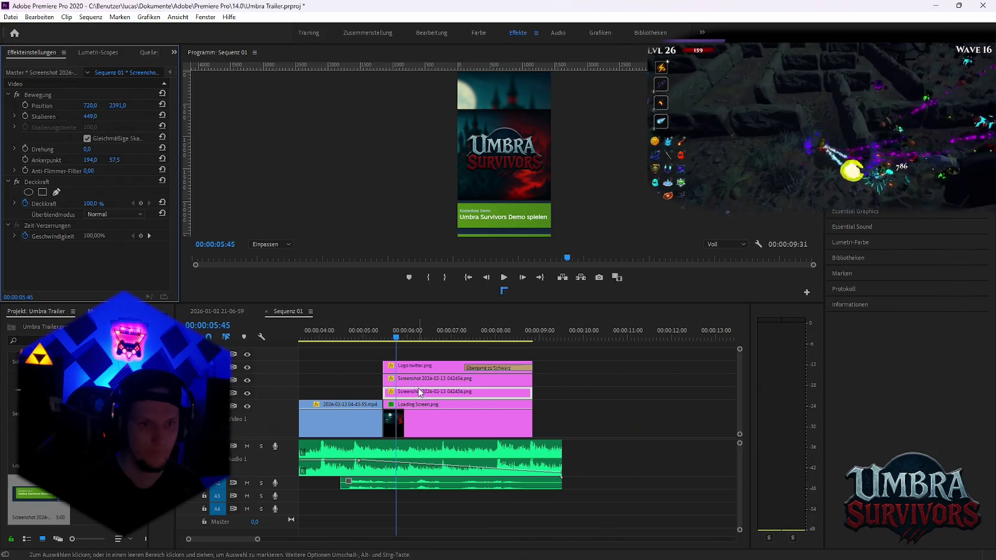
{"action": "left_click_drag", "start_coordinate": [417, 391], "coordinate": [453, 381]}
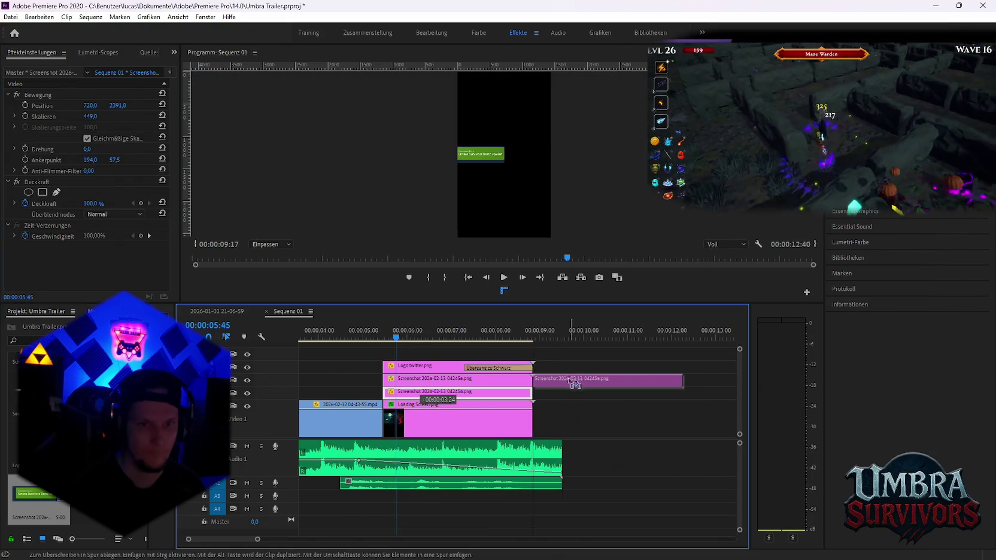
{"action": "left_click_drag", "start_coordinate": [453, 382], "coordinate": [412, 390]}
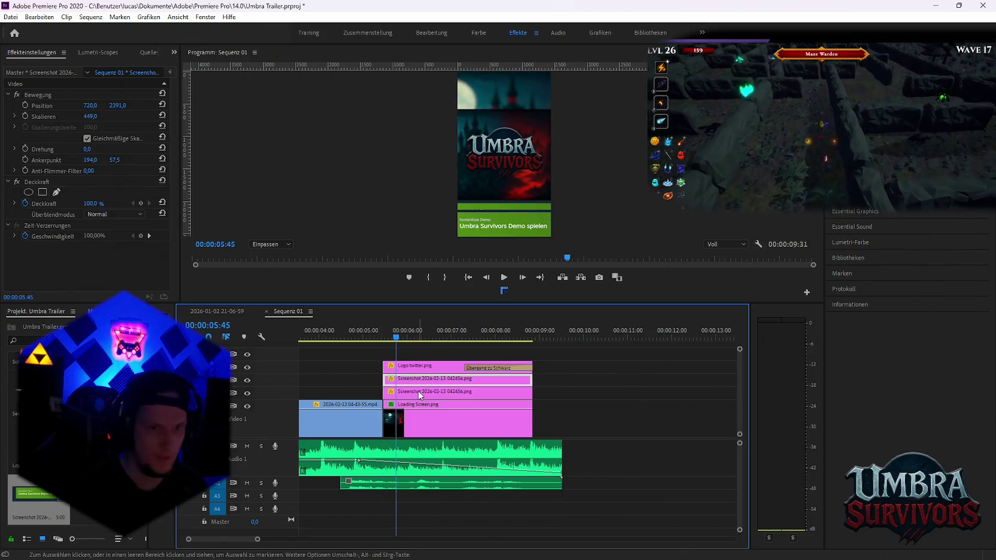
{"action": "left_click", "coordinate": [89, 106]}
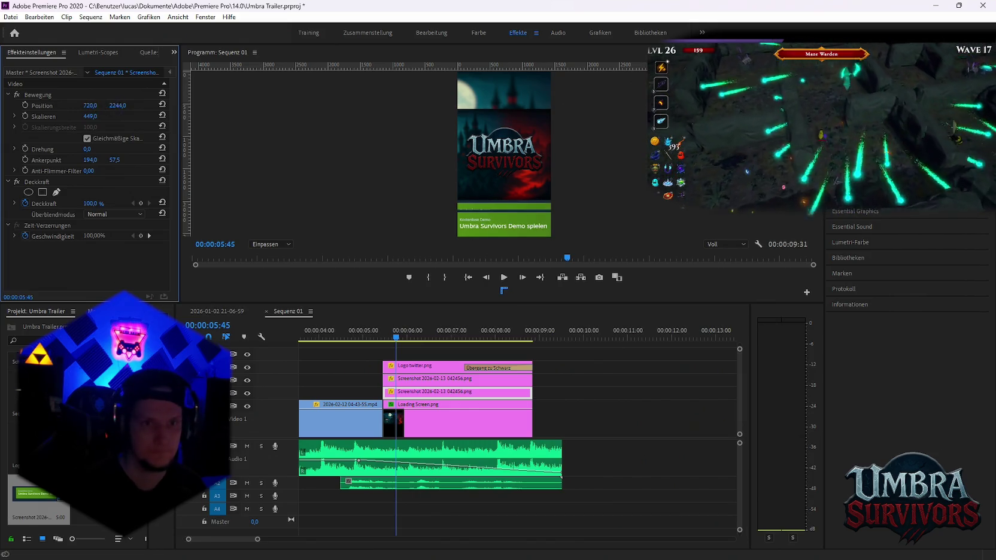
{"action": "left_click", "coordinate": [412, 379]}
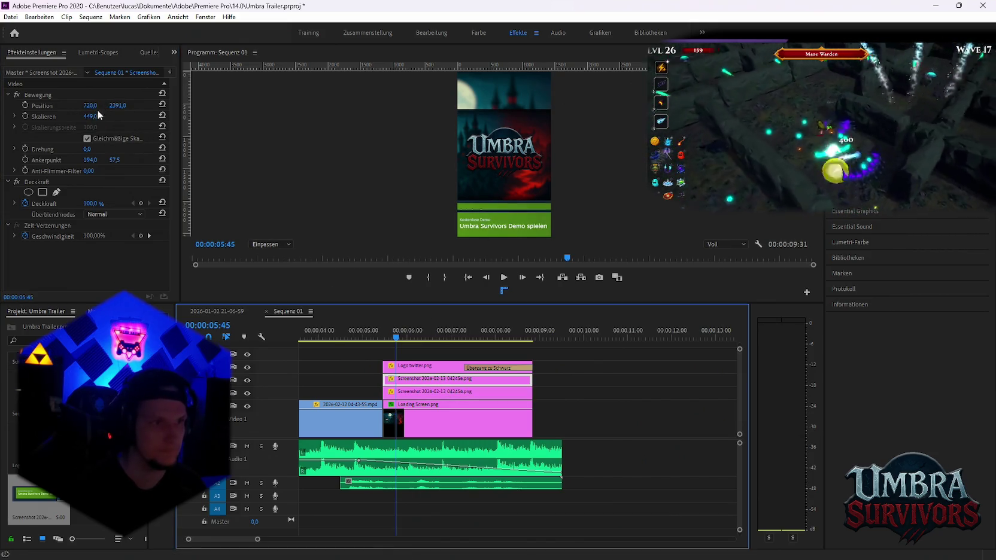
{"action": "left_click", "coordinate": [148, 120]}
{"action": "key", "text": "ctrl+z"}
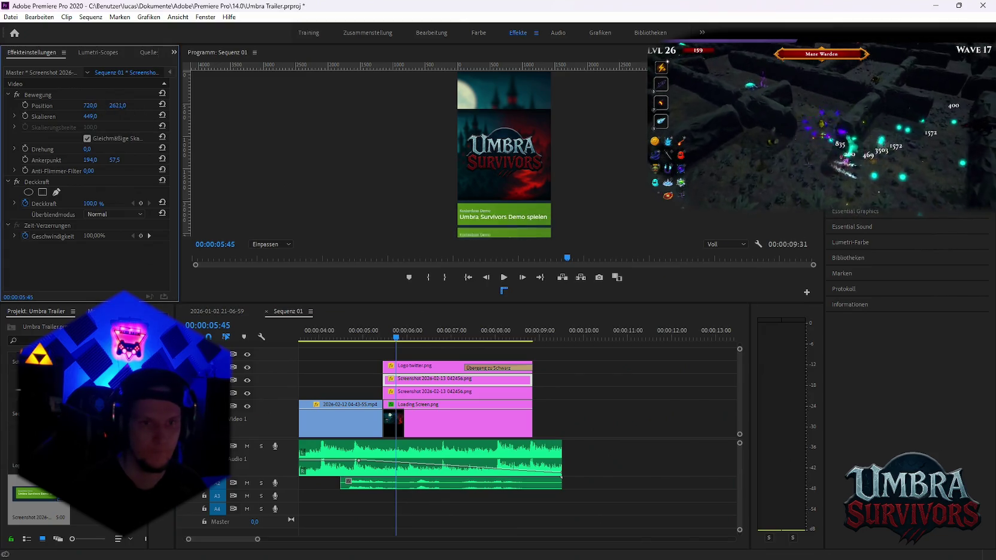
{"action": "left_click_drag", "start_coordinate": [118, 105], "coordinate": [181, 109]}
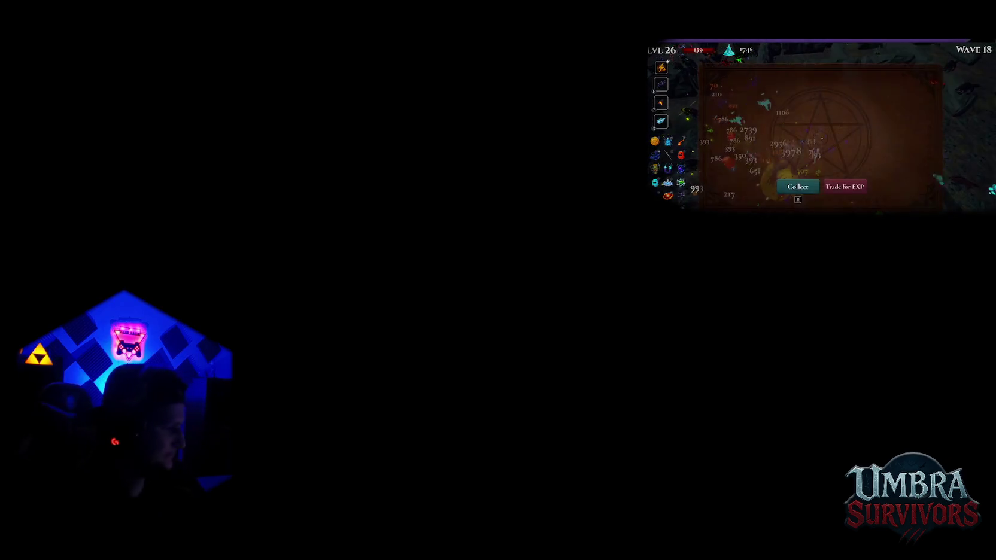
Let Umbra Survivors run from wave 18 to its castle title screen, leaving the trailer edit untouched.
{"action": "key", "text": "e"}
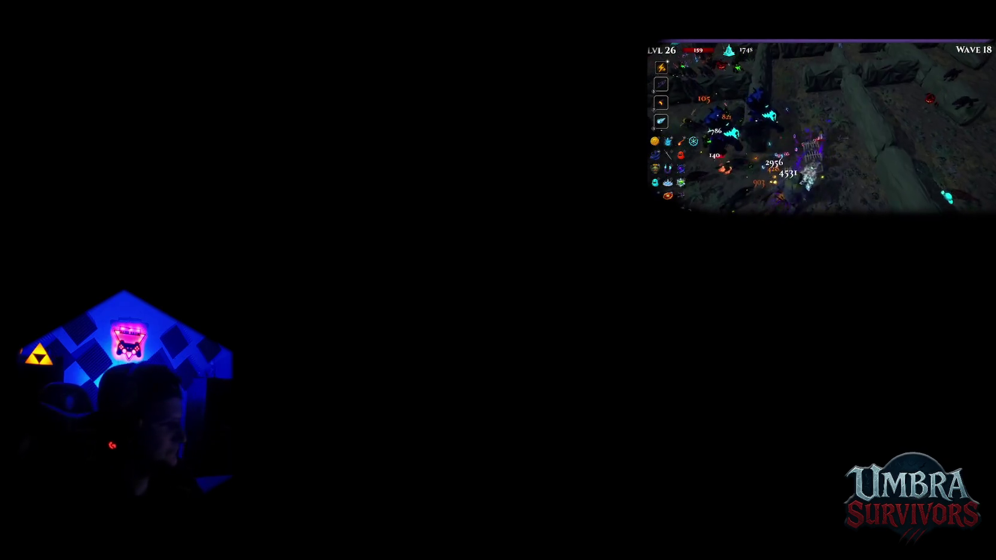
{"action": "key", "text": "a"}
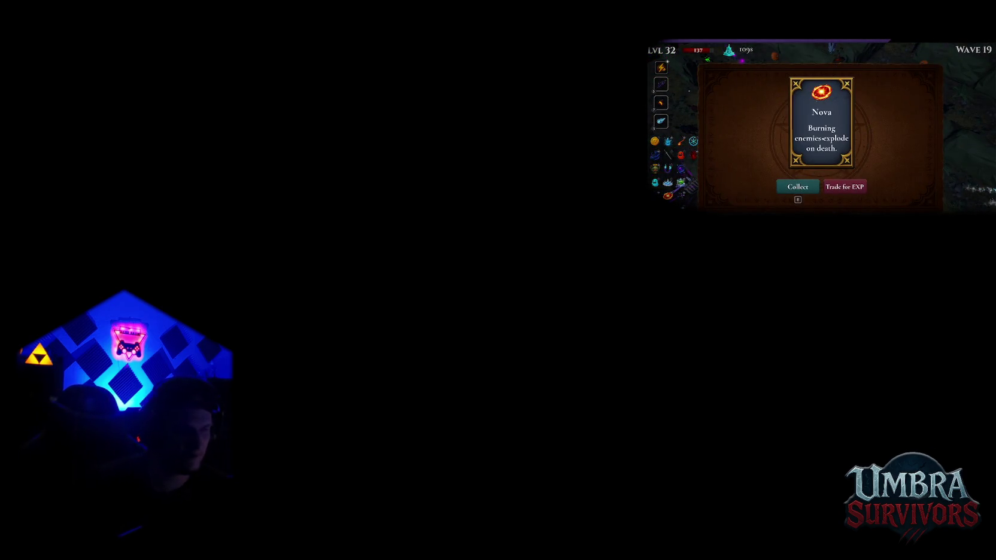
{"action": "key", "text": "e"}
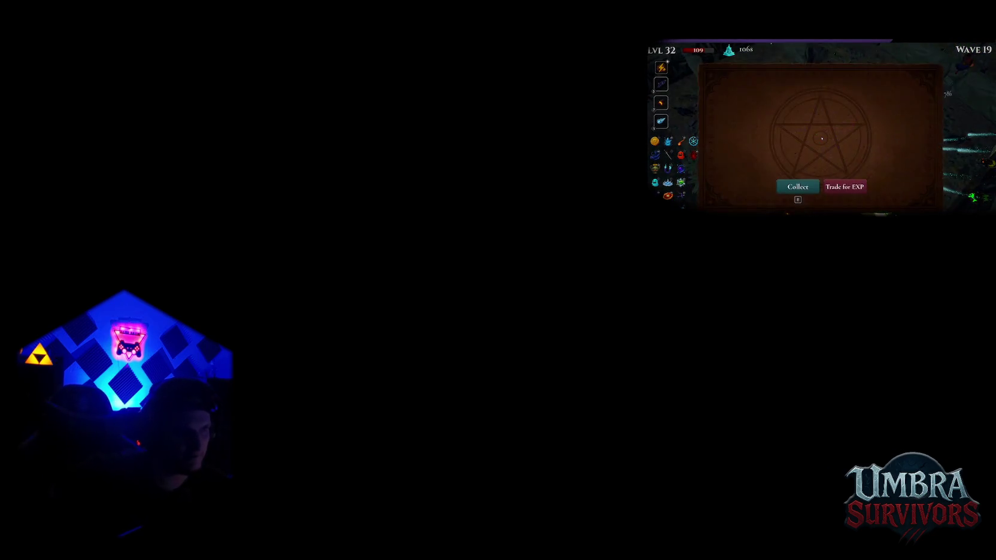
{"action": "key", "text": "e"}
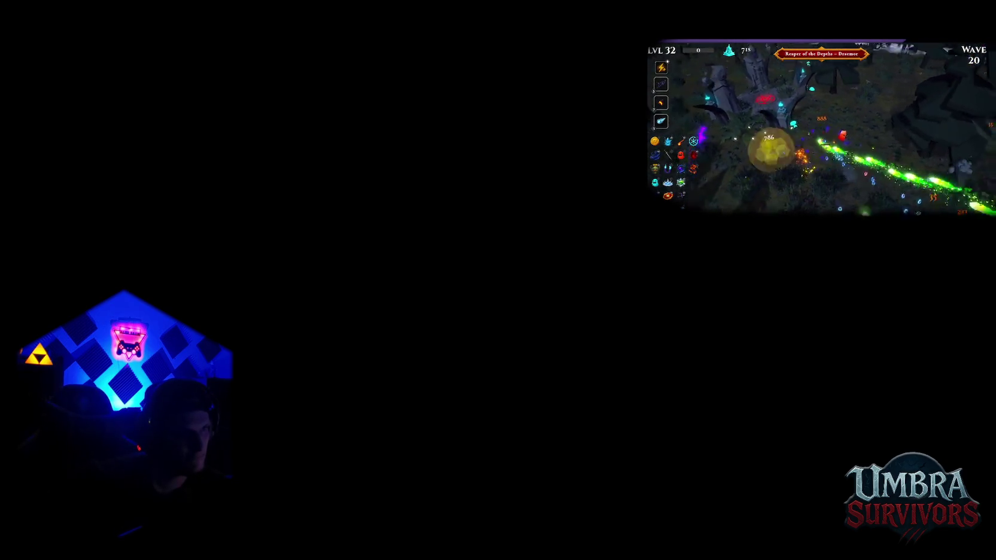
{"action": "left_click", "coordinate": [737, 211]}
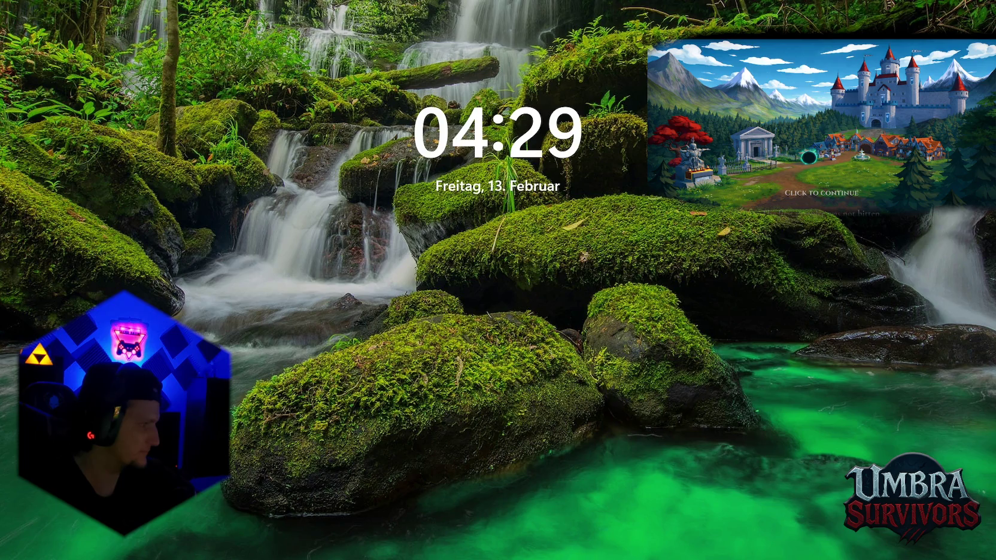
Sign in on the Windows lock screen with the PIN, retrying after the first attempt is rejected.
{"action": "left_click", "coordinate": [498, 280]}
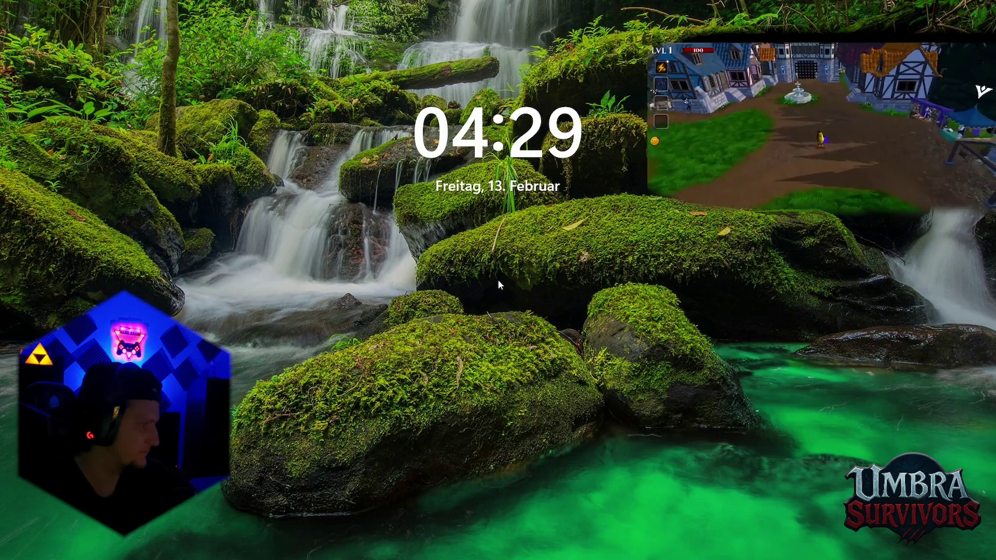
{"action": "key", "text": "Escape"}
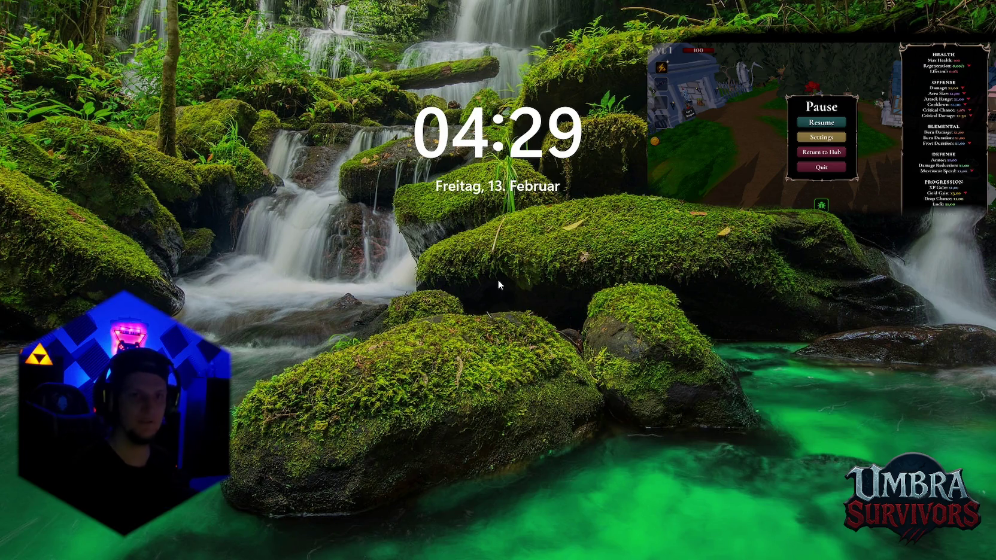
{"action": "left_click", "coordinate": [760, 241]}
{"action": "key", "text": "Return"}
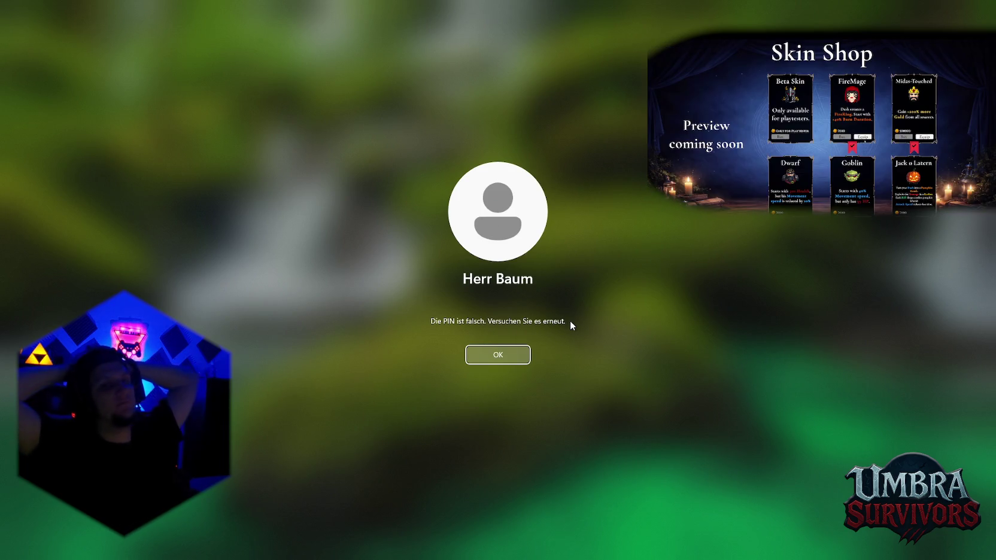
{"action": "key", "text": "Return"}
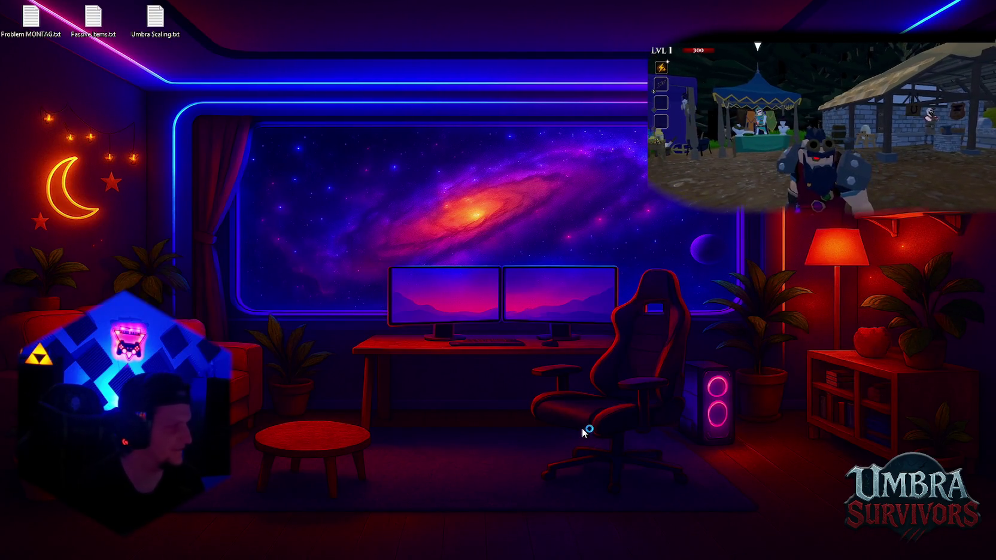
Launch the browser and open the Builds Umbra Survivors Demo Steamworks page.
{"action": "left_click", "coordinate": [602, 548]}
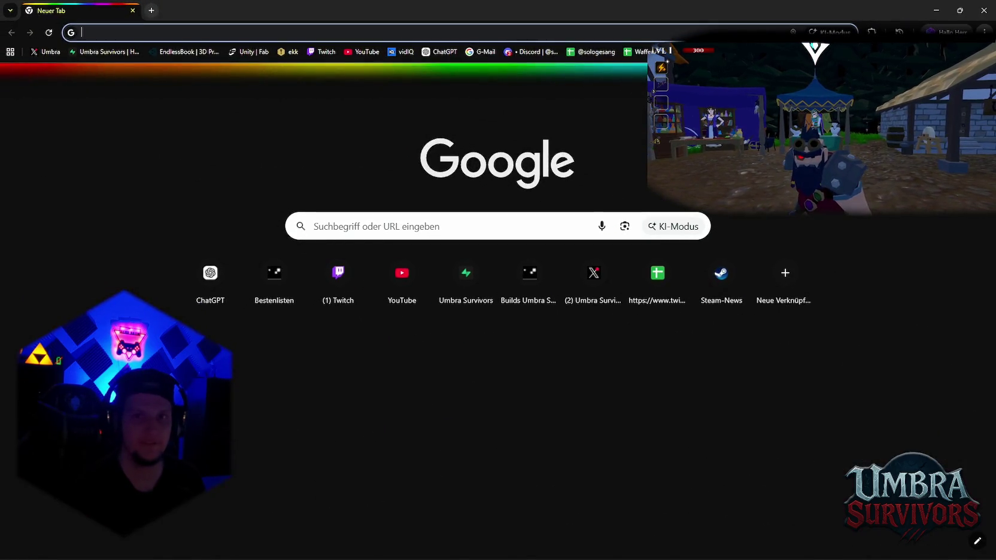
{"action": "left_click", "coordinate": [529, 275]}
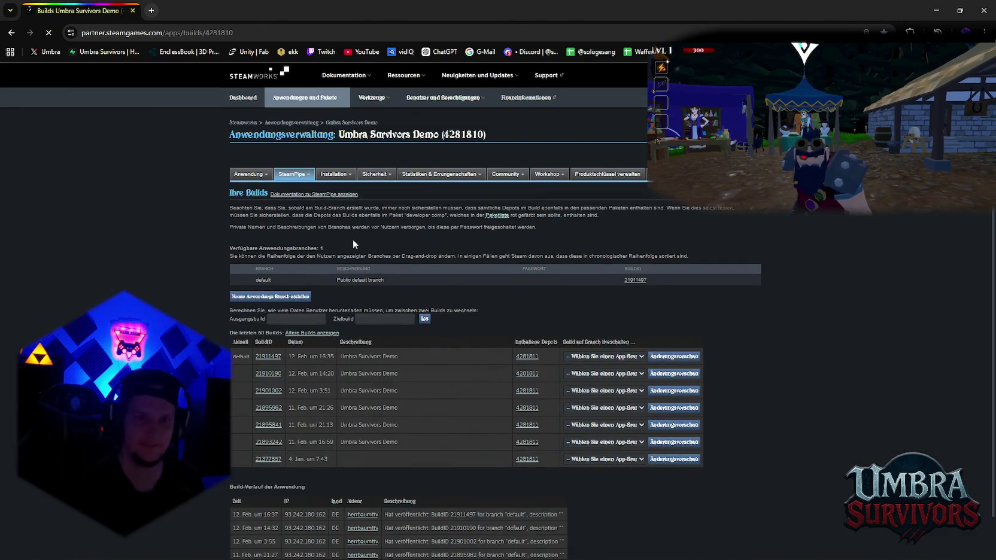
Open the demo's store page editor and its trailer settings in Steamworks.
{"action": "left_click", "coordinate": [250, 101]}
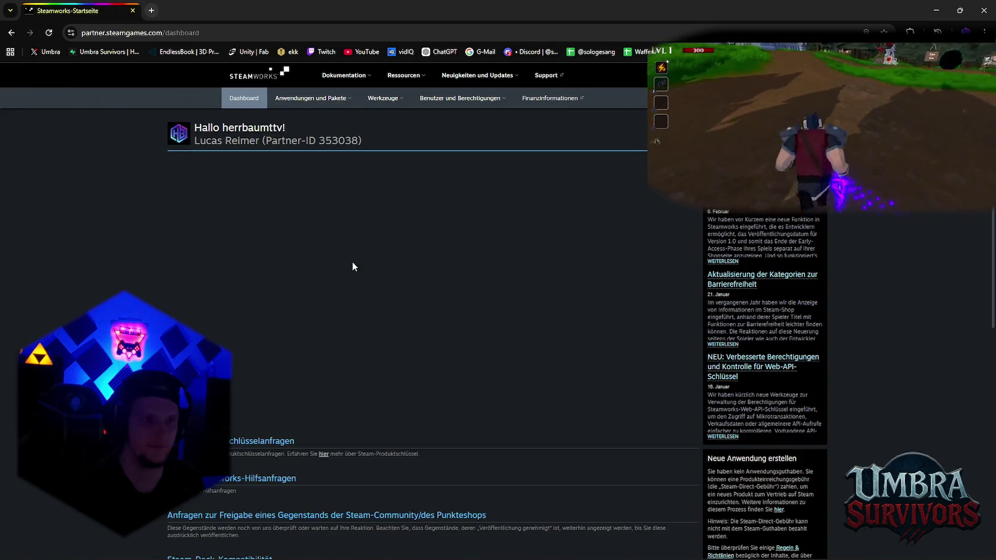
{"action": "middle_click", "coordinate": [301, 321]}
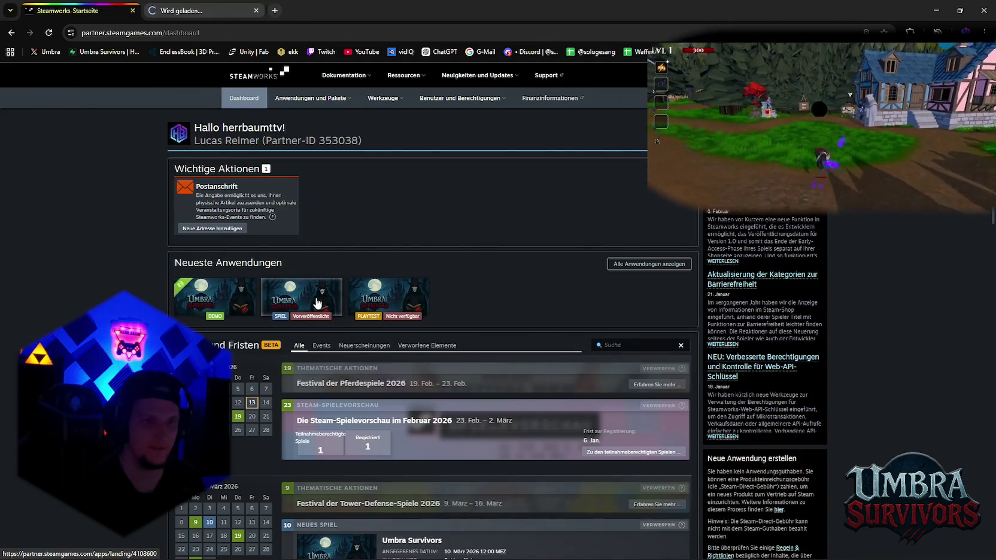
{"action": "key", "text": "ctrl+Tab"}
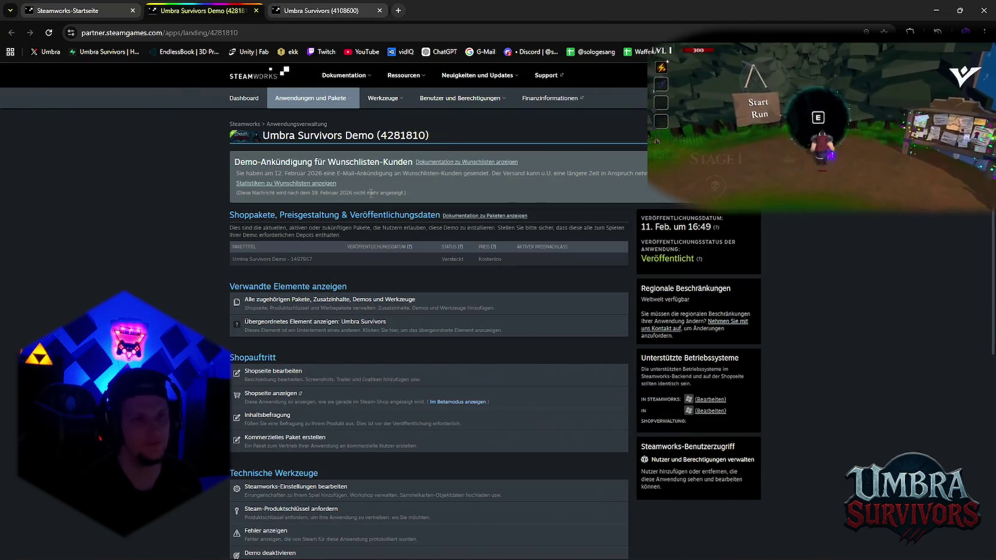
{"action": "scroll", "coordinate": [293, 266], "scroll_direction": "down", "scroll_amount": 3}
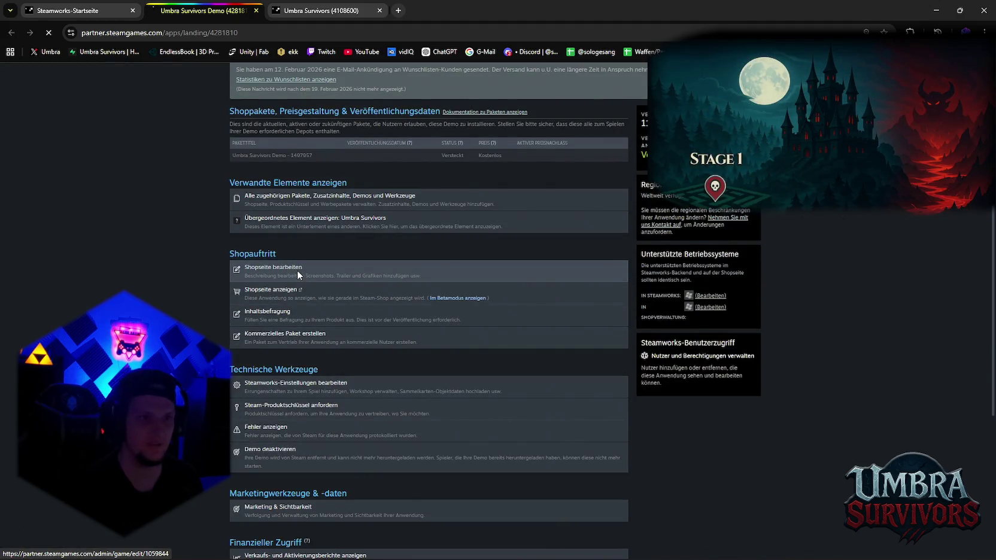
{"action": "left_click", "coordinate": [299, 268]}
{"action": "key", "text": "ctrl+Tab"}
{"action": "scroll", "coordinate": [246, 123], "scroll_direction": "down", "scroll_amount": 5}
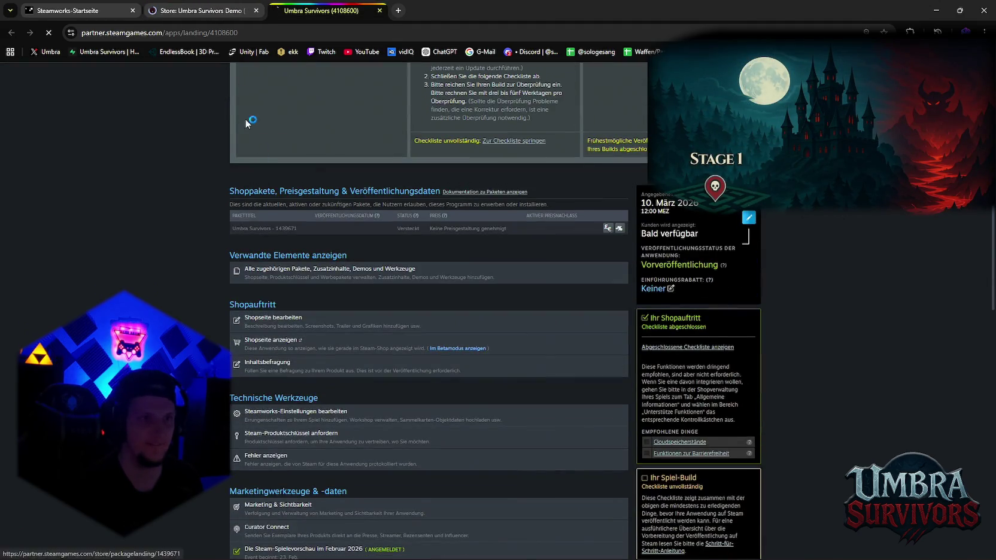
{"action": "key", "text": "ctrl+shift+Tab"}
{"action": "left_click", "coordinate": [488, 221]}
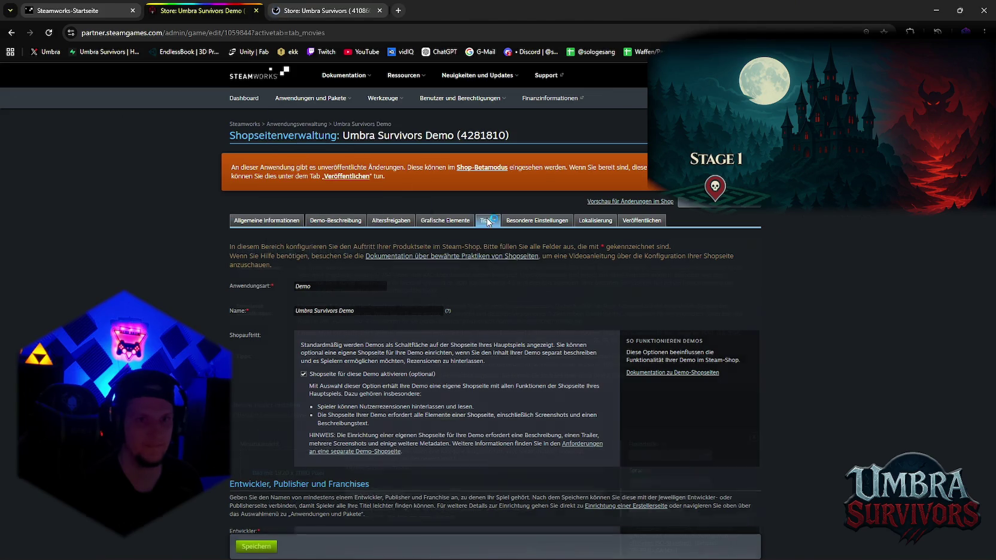
{"action": "scroll", "coordinate": [536, 303], "scroll_direction": "down", "scroll_amount": 3}
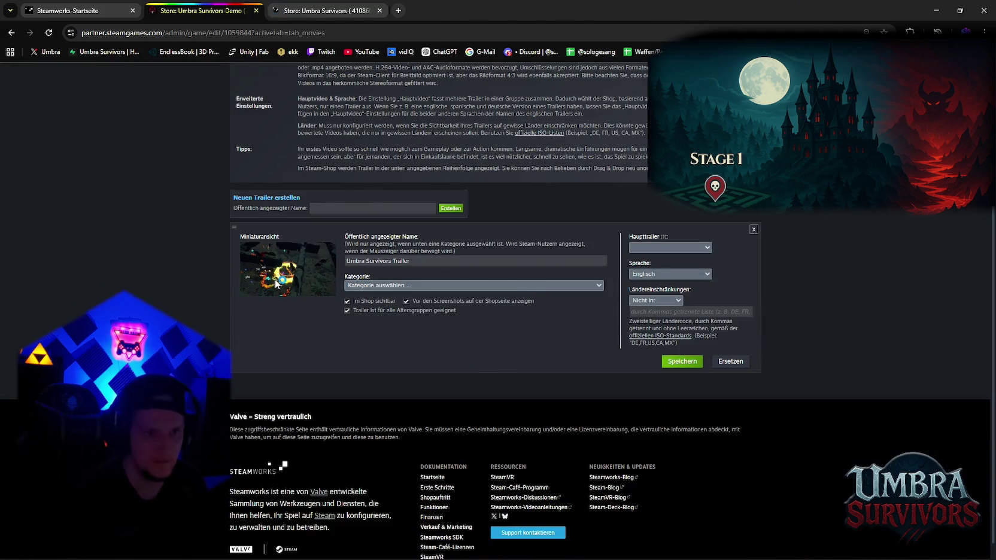
{"action": "left_click_drag", "start_coordinate": [297, 273], "coordinate": [346, 276]}
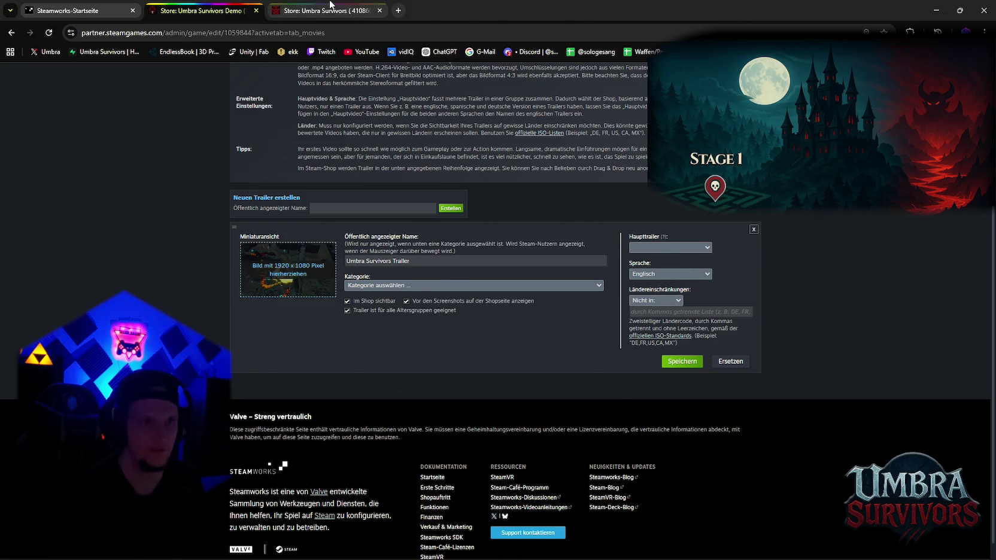
Open the Trailer section of the main game's (4108600) store admin page, down to the trailer editor.
{"action": "key", "text": "ctrl+Tab"}
{"action": "scroll", "coordinate": [427, 296], "scroll_direction": "down", "scroll_amount": 5}
{"action": "scroll", "coordinate": [442, 316], "scroll_direction": "up", "scroll_amount": 3}
{"action": "scroll", "coordinate": [510, 264], "scroll_direction": "up", "scroll_amount": 10}
{"action": "left_click", "coordinate": [507, 224]}
{"action": "scroll", "coordinate": [501, 268], "scroll_direction": "down", "scroll_amount": 10}
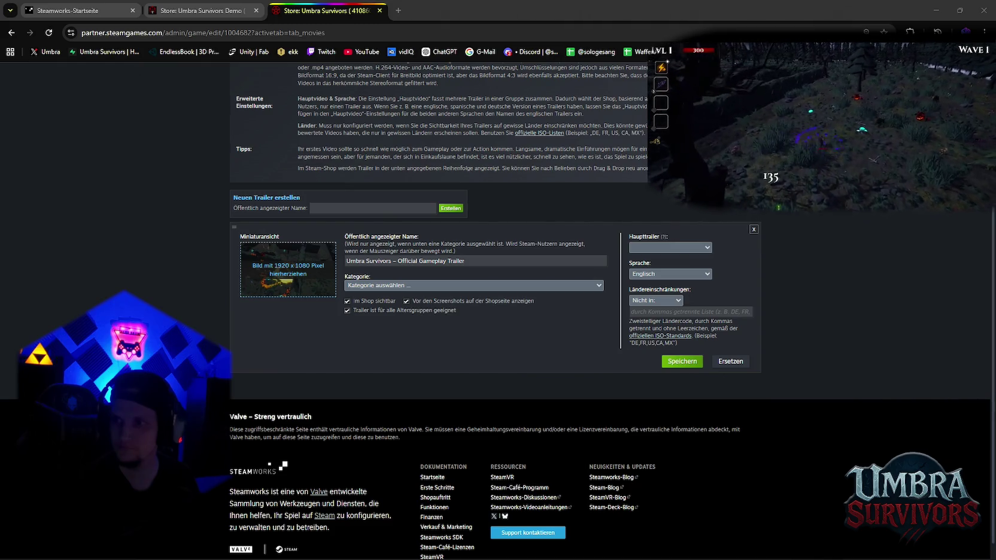
Upload the new moonlit 1920x1080 thumbnail to both the main game's and the demo's trailers.
{"action": "left_click_drag", "start_coordinate": [450, 276], "coordinate": [288, 269]}
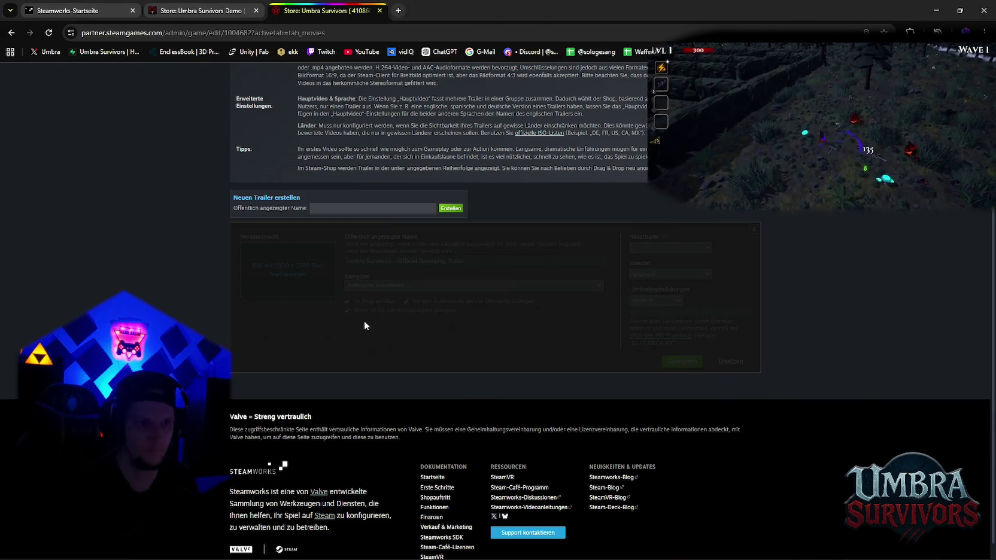
{"action": "left_click", "coordinate": [198, 11]}
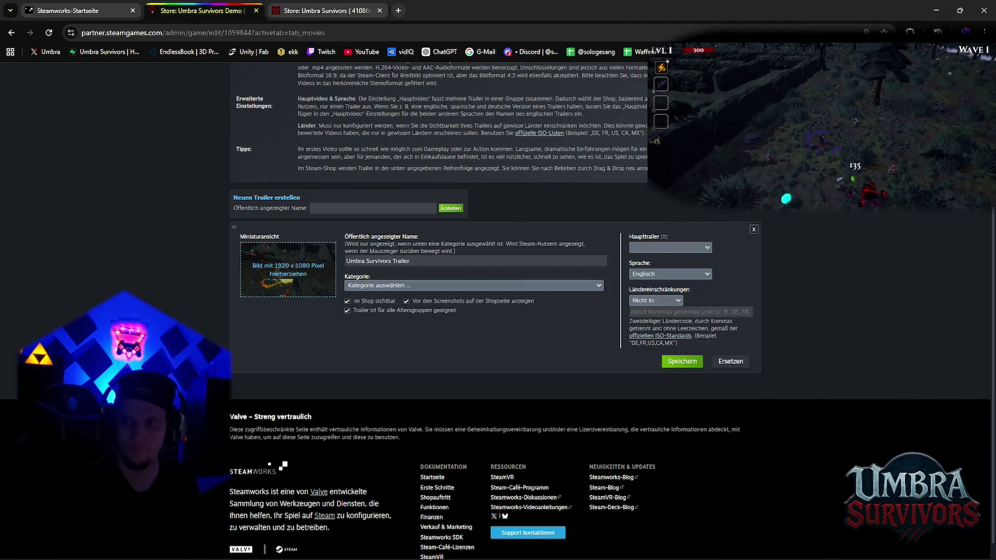
{"action": "left_click_drag", "start_coordinate": [323, 307], "coordinate": [288, 276]}
{"action": "left_click", "coordinate": [308, 6]}
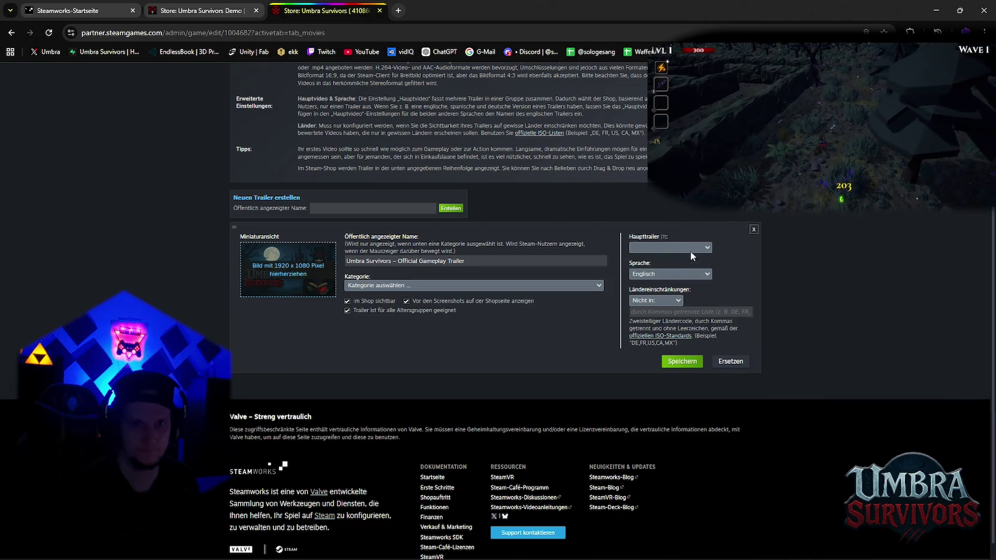
Set the main trailer's category to Gameplay and save both trailers' settings.
{"action": "left_click", "coordinate": [452, 284]}
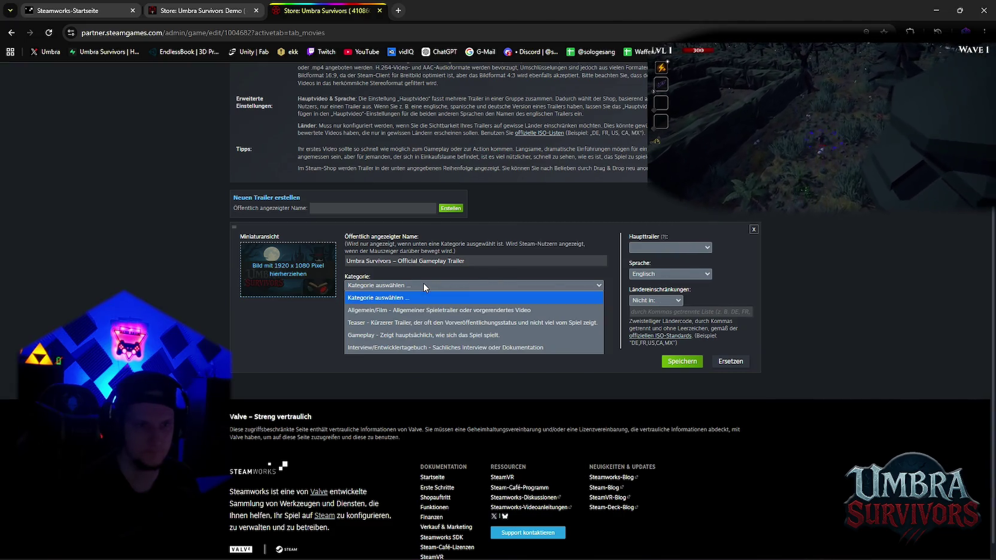
{"action": "left_click", "coordinate": [404, 335]}
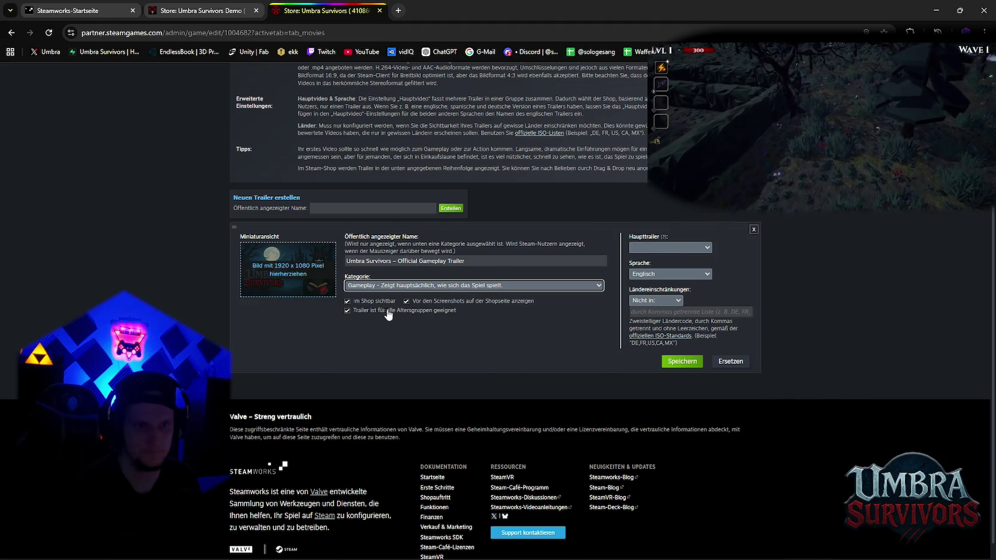
{"action": "left_click", "coordinate": [682, 361]}
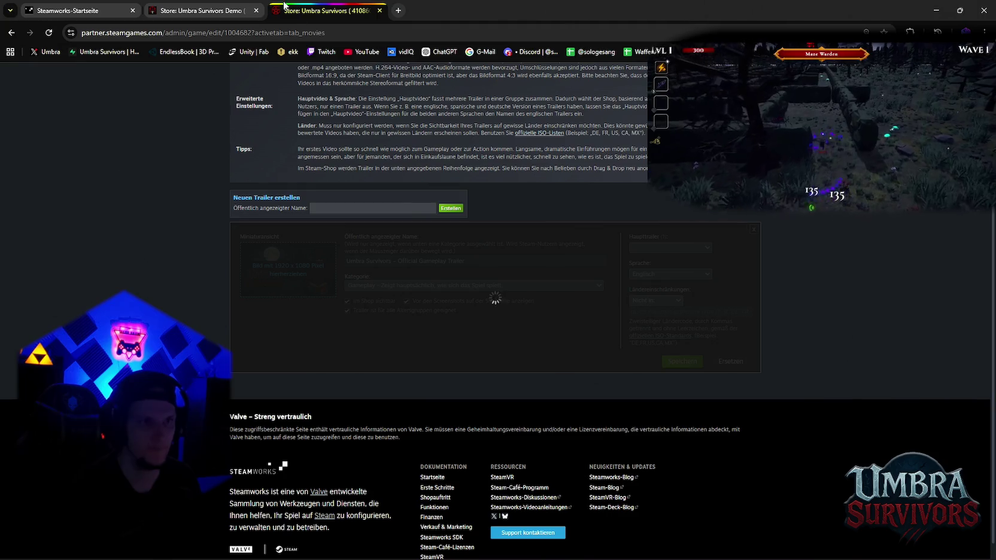
{"action": "key", "text": "ctrl+shift+Tab"}
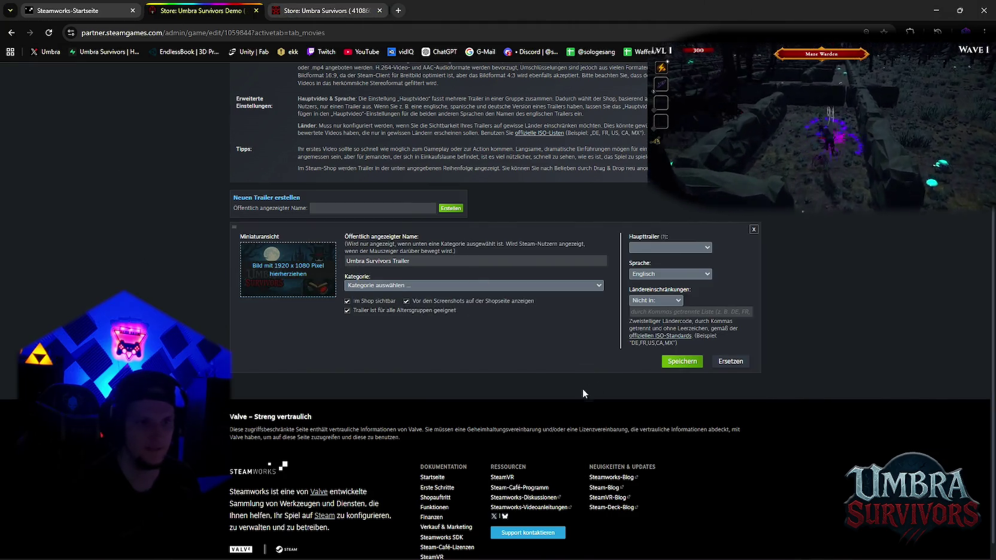
{"action": "left_click", "coordinate": [680, 370]}
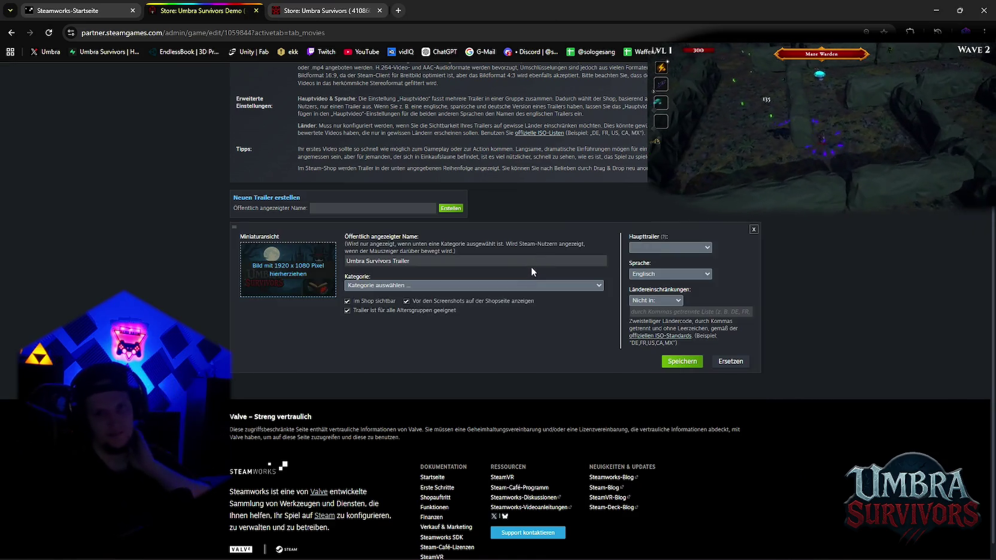
{"action": "key", "text": "ctrl+Tab"}
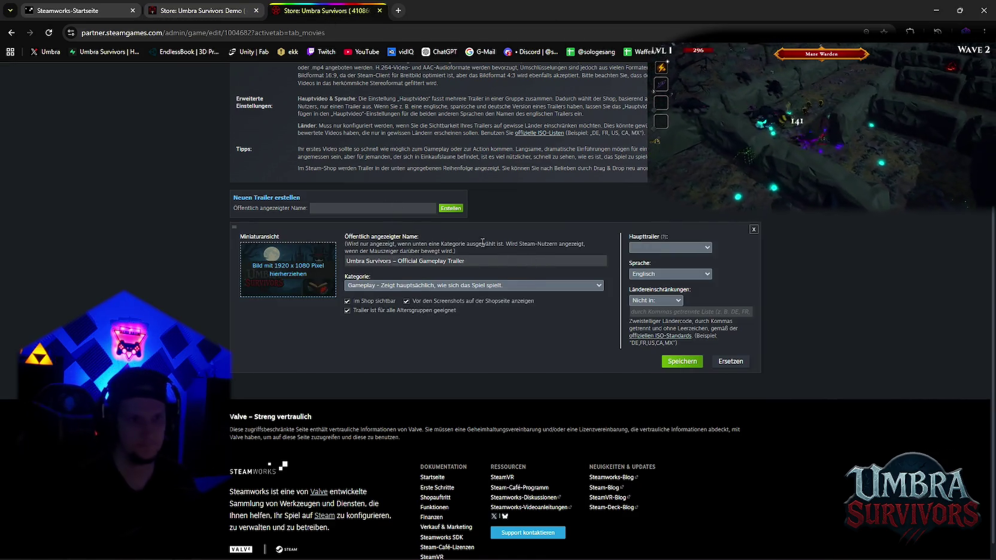
{"action": "scroll", "coordinate": [508, 258], "scroll_direction": "up", "scroll_amount": 3}
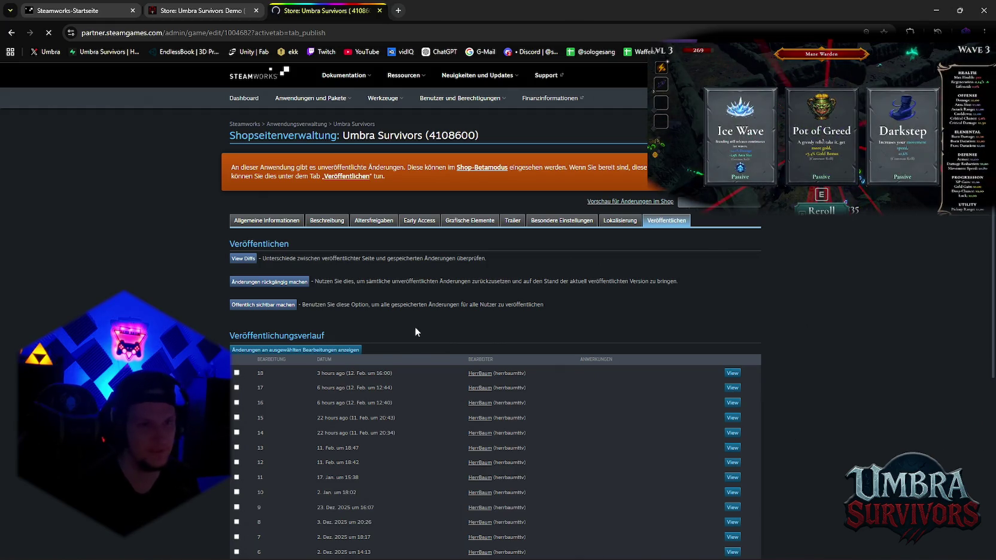
Publish the saved store changes for the Umbra Survivors demo and main game pages.
{"action": "key", "text": "ctrl+shift+Tab"}
{"action": "left_click", "coordinate": [666, 362]}
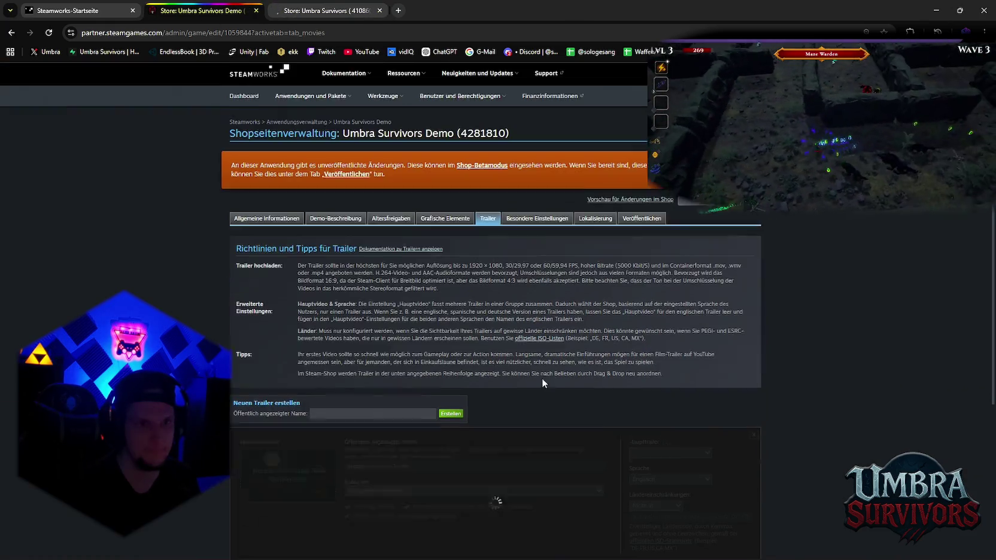
{"action": "key", "text": "ctrl+Tab"}
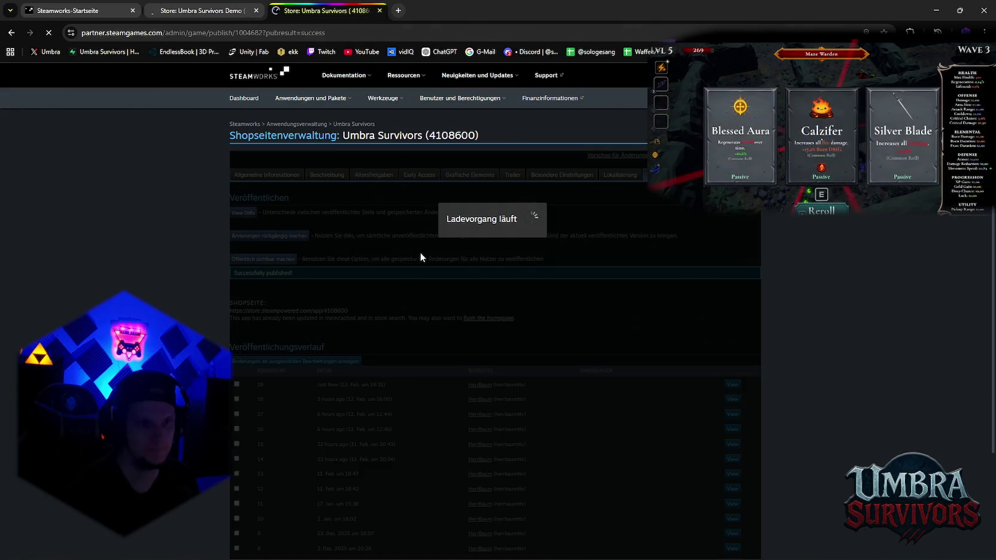
{"action": "left_click", "coordinate": [201, 9]}
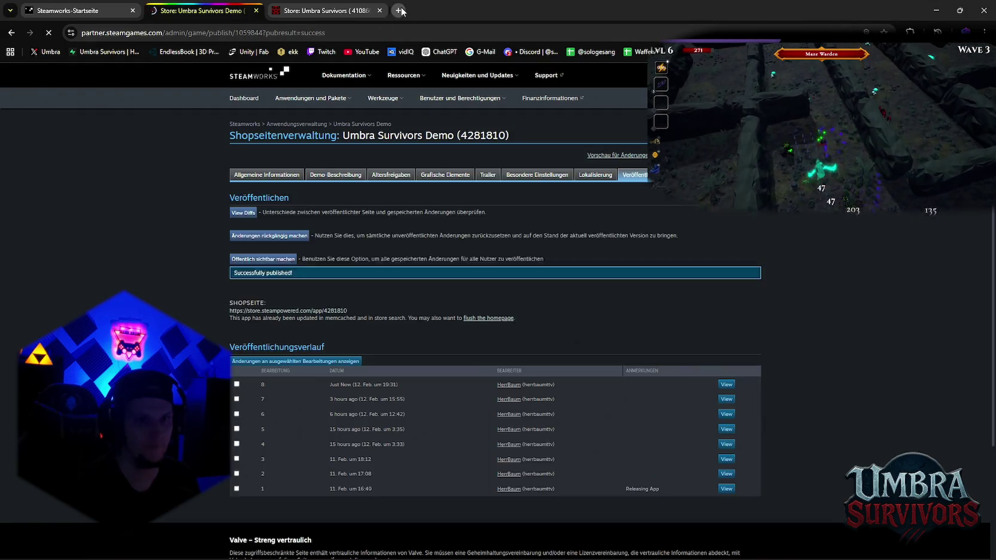
{"action": "left_click", "coordinate": [398, 10]}
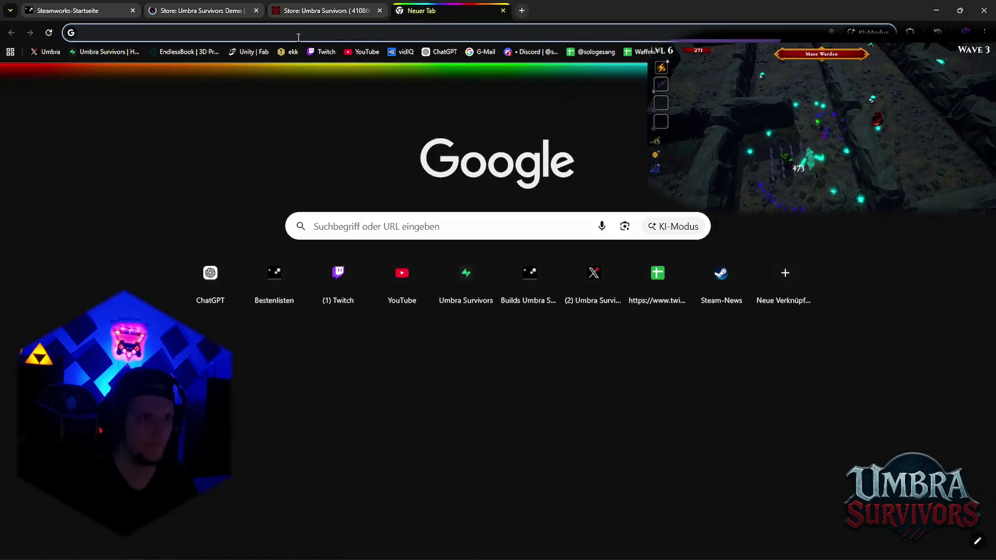
Go to the Umbra Survivors Steam store page via 'umbra' and show its 0:55 trailer full screen.
{"action": "type", "text": "umbra"}
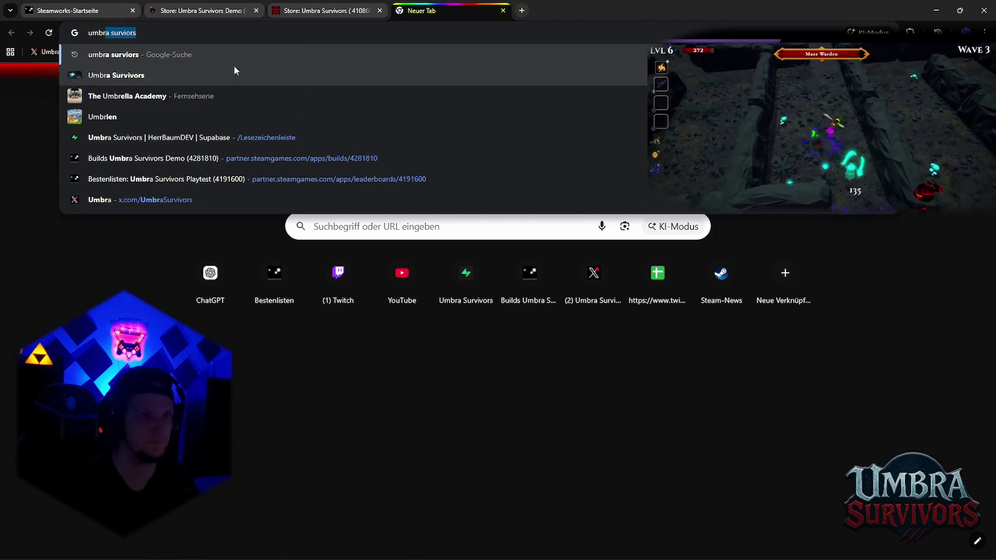
{"action": "key", "text": "Return"}
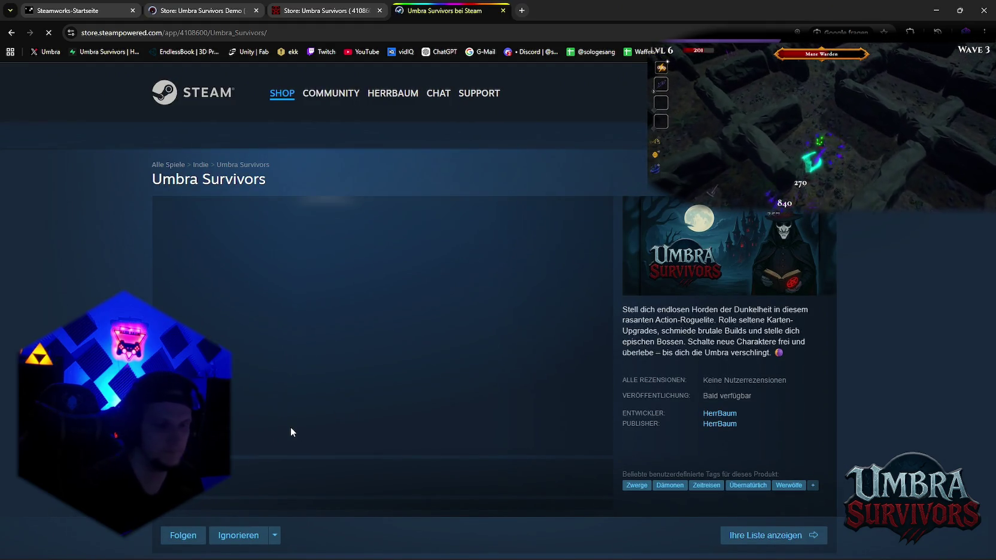
{"action": "scroll", "coordinate": [669, 412], "scroll_direction": "down", "scroll_amount": 1}
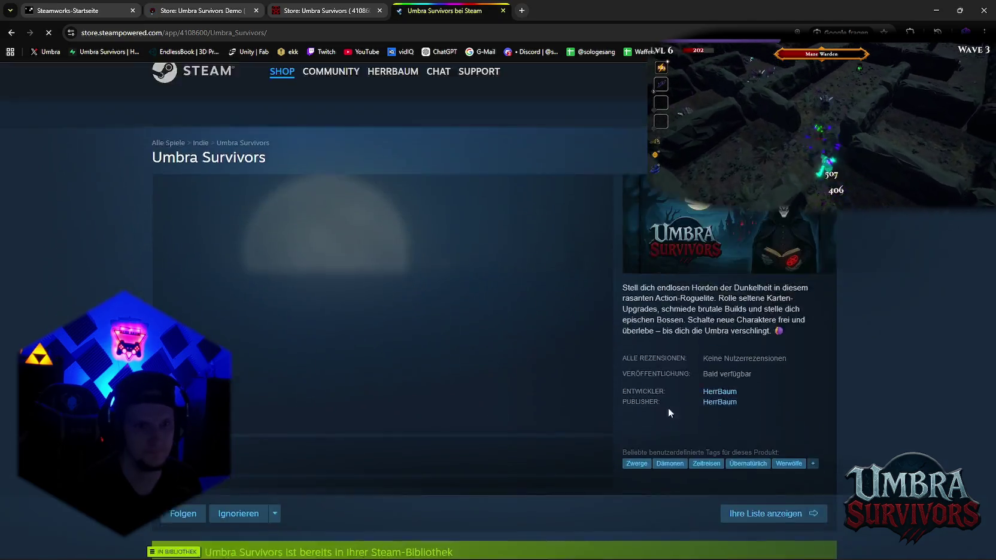
{"action": "scroll", "coordinate": [599, 416], "scroll_direction": "down", "scroll_amount": 2}
{"action": "scroll", "coordinate": [533, 390], "scroll_direction": "down", "scroll_amount": 5}
{"action": "scroll", "coordinate": [478, 380], "scroll_direction": "up", "scroll_amount": 8}
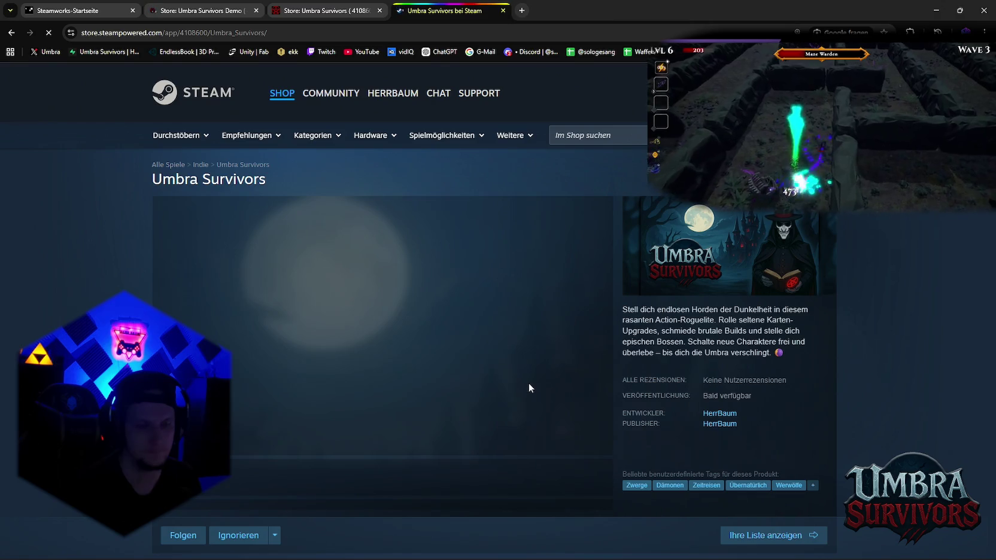
{"action": "scroll", "coordinate": [622, 422], "scroll_direction": "down", "scroll_amount": 3}
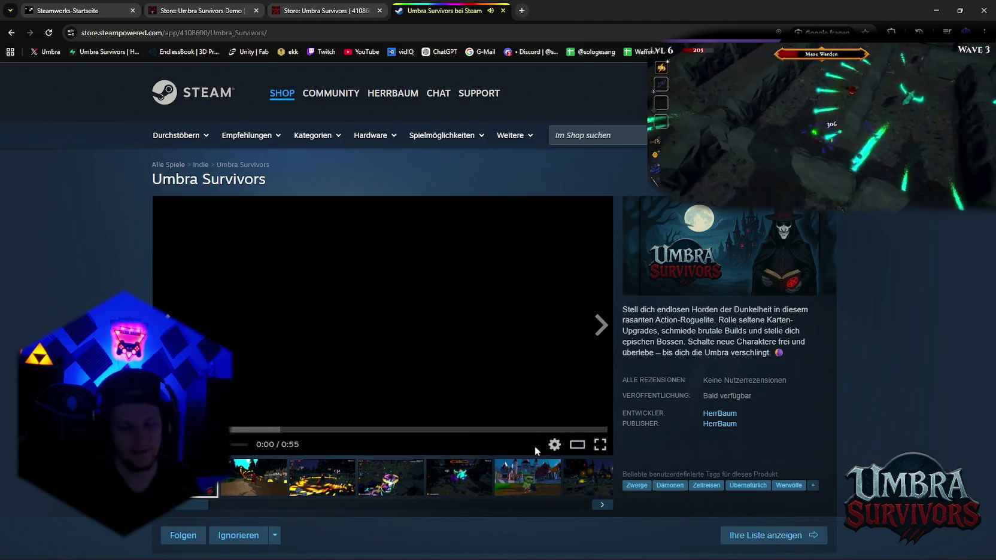
{"action": "left_click", "coordinate": [600, 445]}
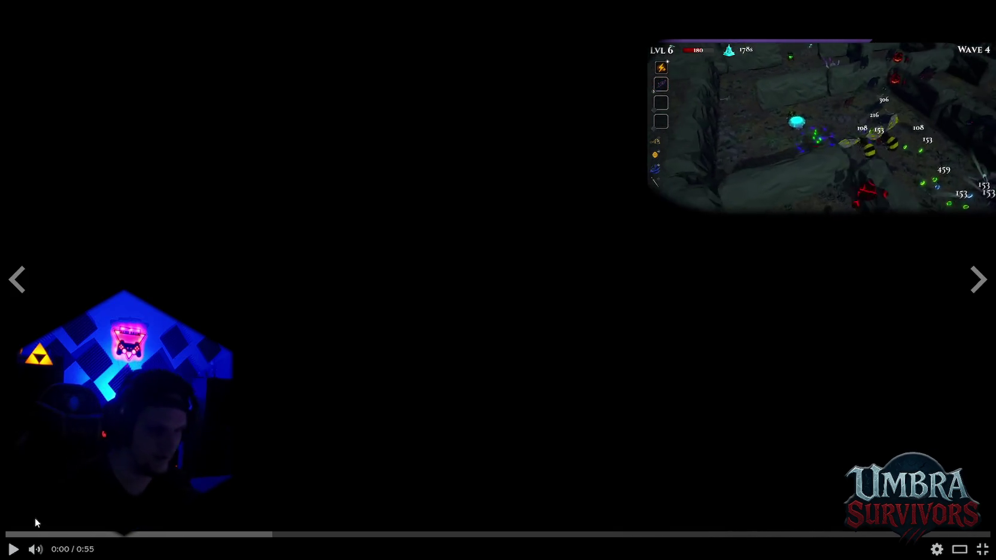
Play the trailer full screen to about 0:12, then return to the normal store page view.
{"action": "left_click", "coordinate": [13, 549]}
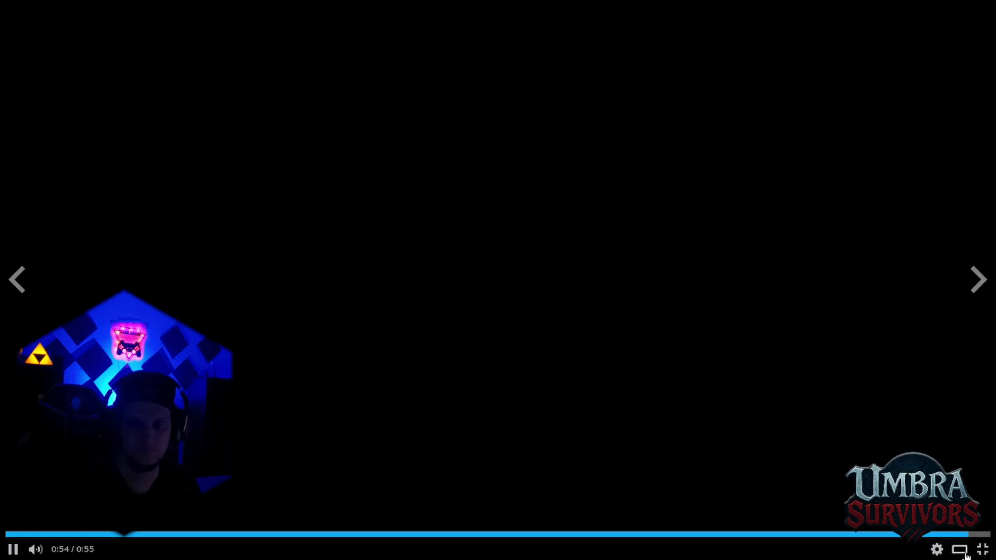
{"action": "left_click", "coordinate": [981, 554]}
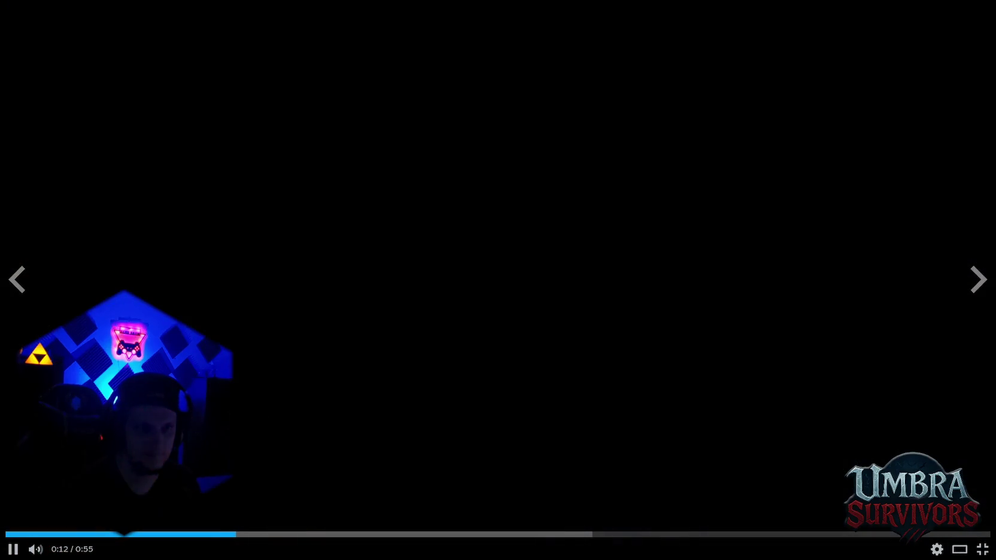
{"action": "left_click", "coordinate": [982, 549]}
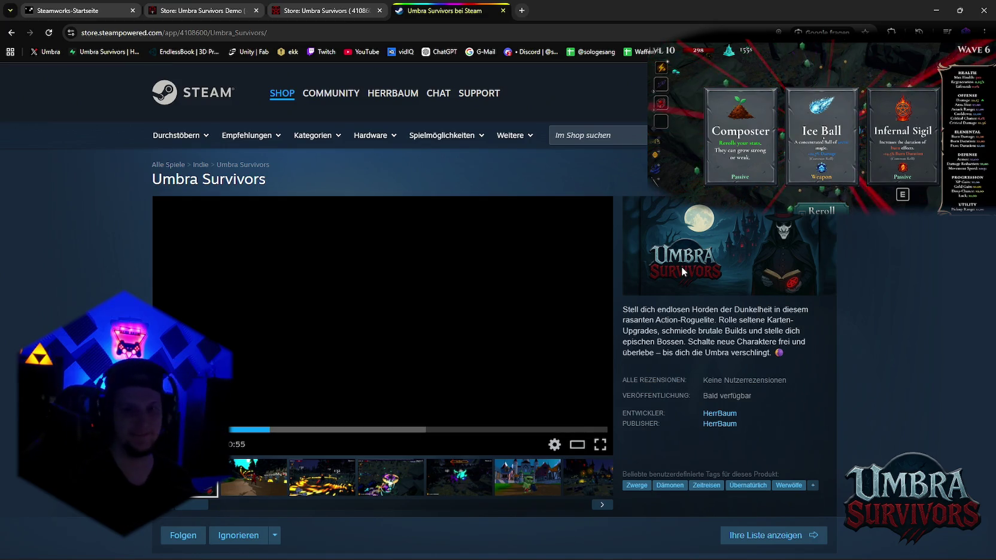
Enlarge the first gameplay screenshot under the player and show it full screen.
{"action": "scroll", "coordinate": [509, 228], "scroll_direction": "down", "scroll_amount": 3}
{"action": "scroll", "coordinate": [455, 299], "scroll_direction": "up", "scroll_amount": 2}
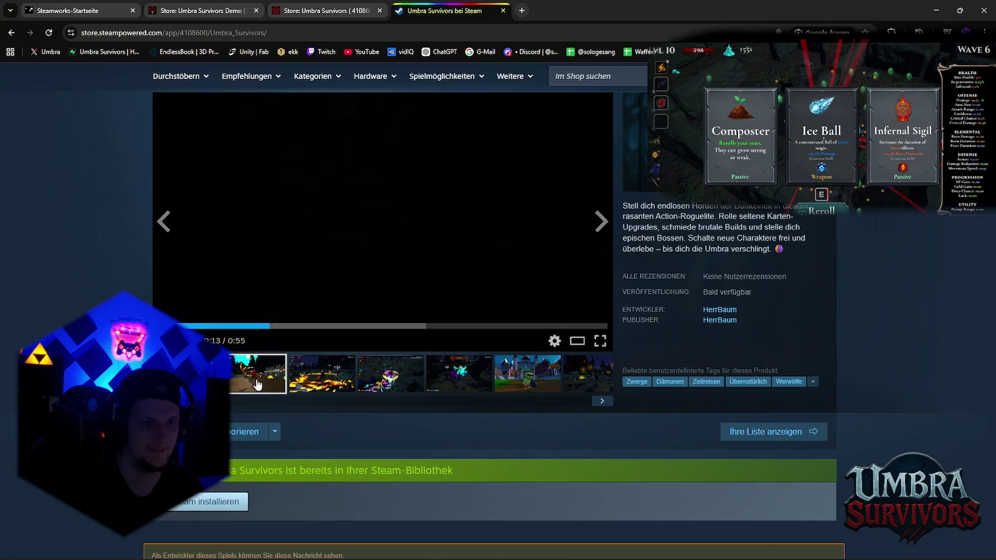
{"action": "scroll", "coordinate": [257, 384], "scroll_direction": "up", "scroll_amount": 2}
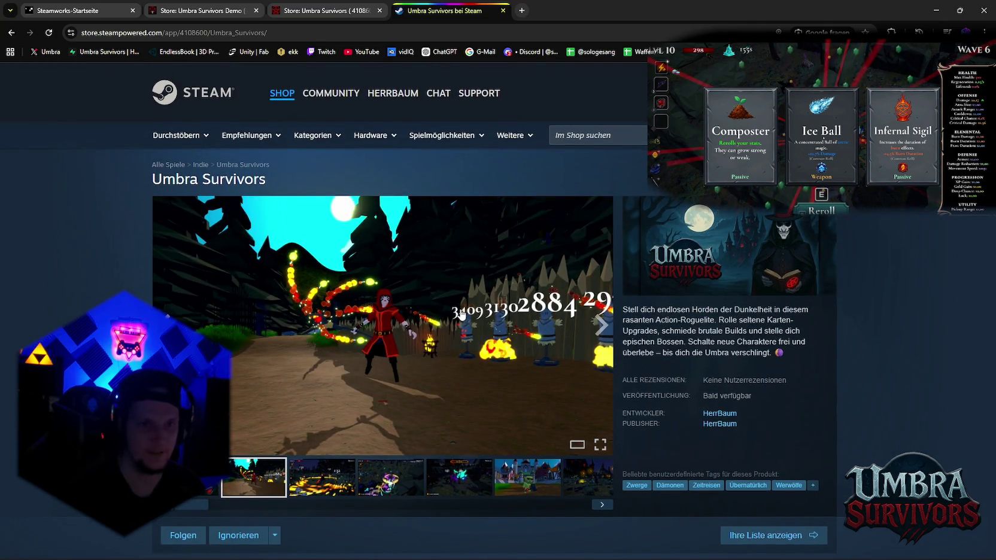
{"action": "left_click", "coordinate": [461, 315]}
{"action": "left_click", "coordinate": [878, 527]}
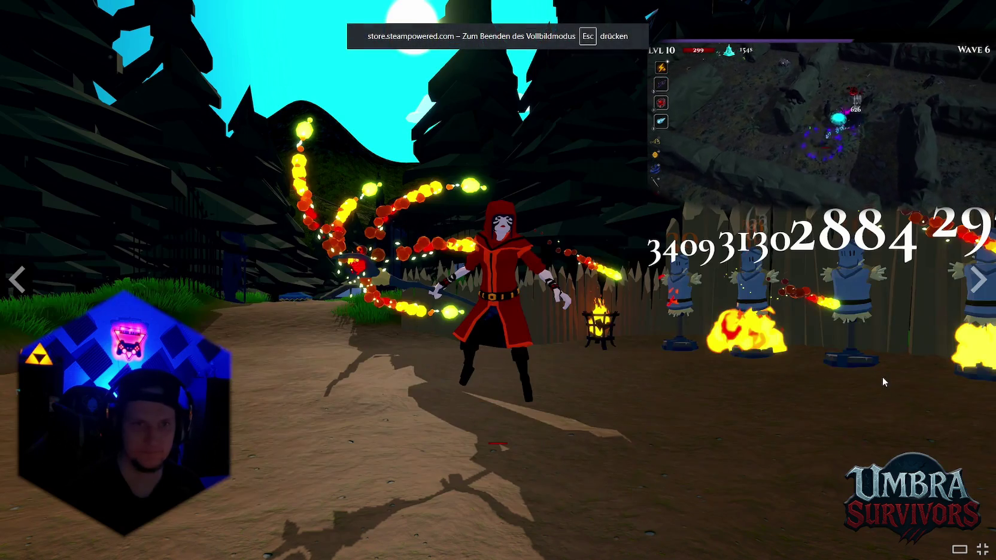